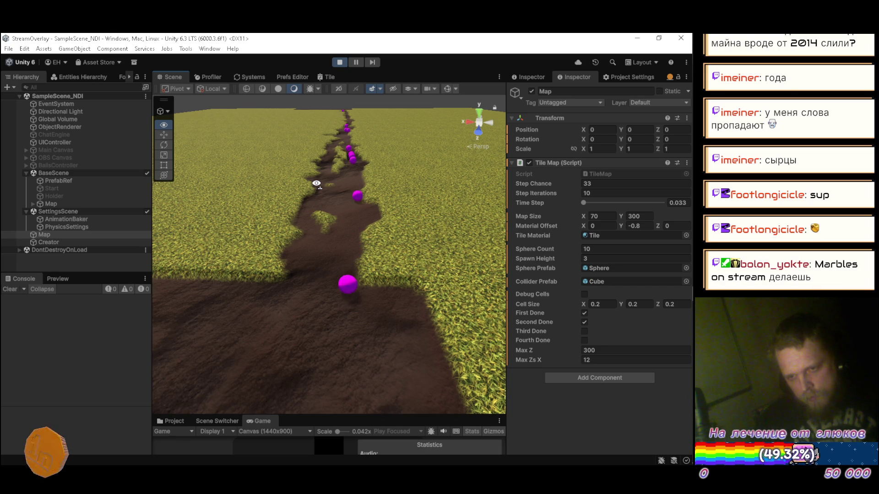
# Step: Tilt the view of the generated terrain, then exit Play mode
pyautogui.moveTo(317, 184)
pyautogui.mouseDown()
pyautogui.moveTo(313, 193)
pyautogui.moveTo(317, 174)
pyautogui.mouseUp()
pyautogui.click(339, 63)
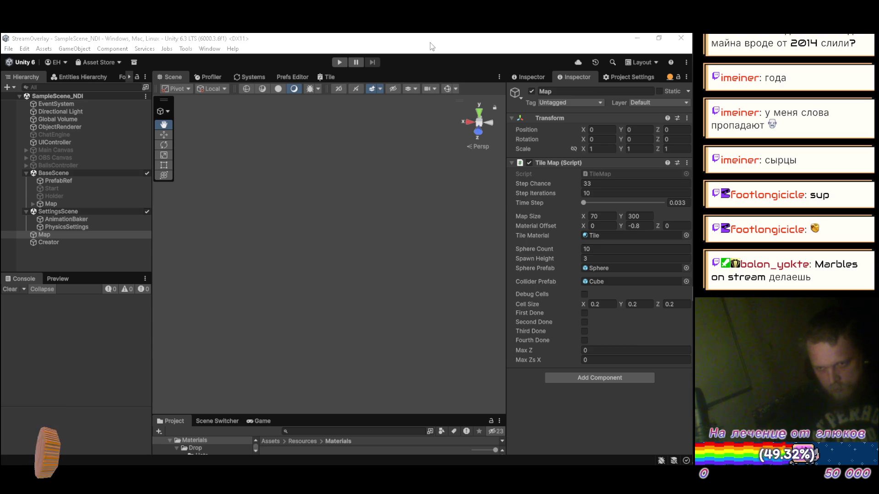
# Step: Switch to YouTube Music in the browser and bring up the now-playing queue page
pyautogui.hotkey('alt', 'Tab')
pyautogui.press('Tab')
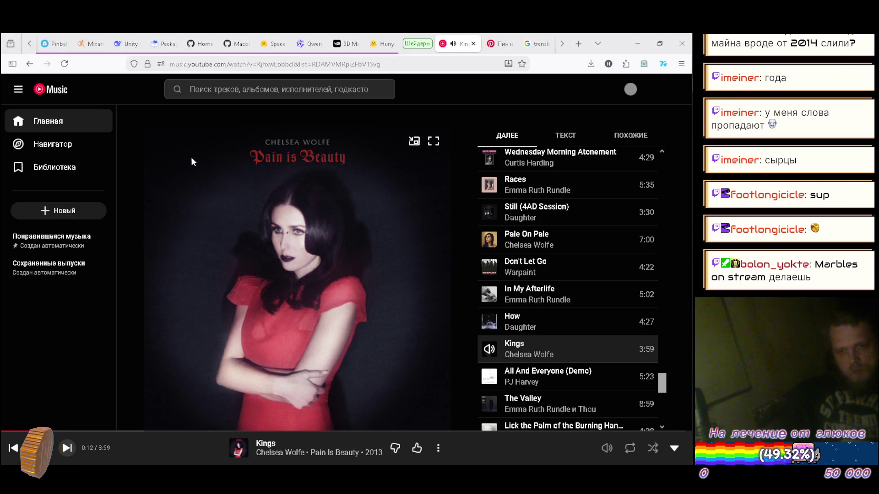
pyautogui.click(58, 123)
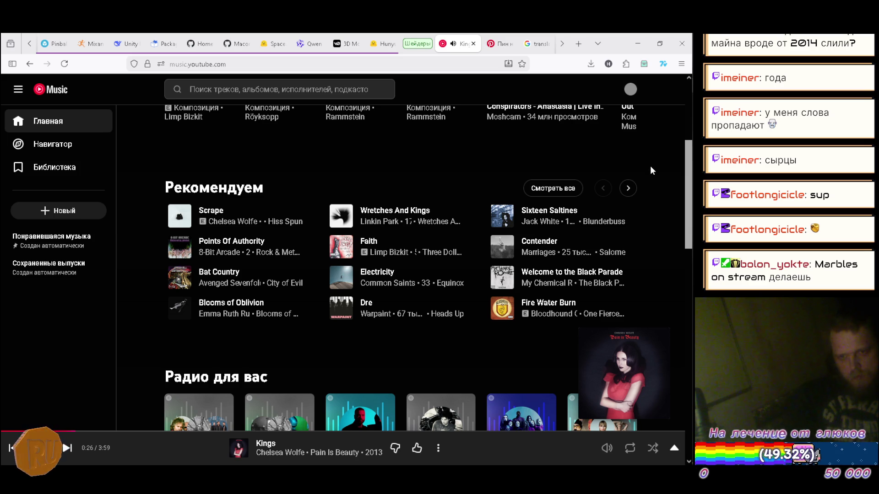
pyautogui.click(628, 188)
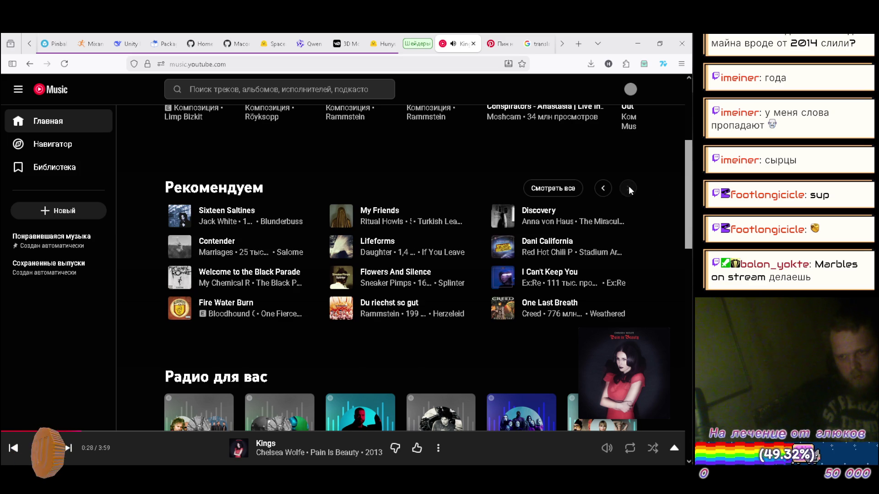
pyautogui.click(528, 454)
pyautogui.middleClick(560, 317)
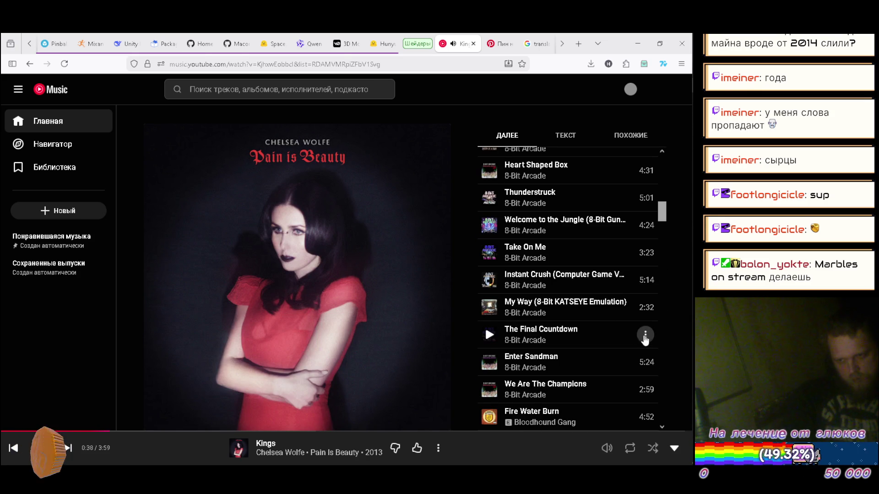
# Step: Queue The Final Countdown to play next, skip to it, and minimize the browser
pyautogui.click(646, 335)
pyautogui.click(566, 120)
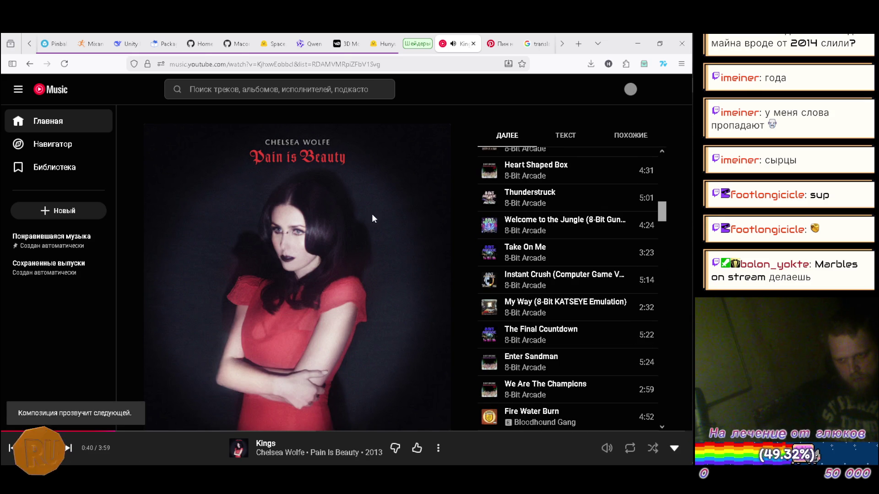
pyautogui.click(68, 448)
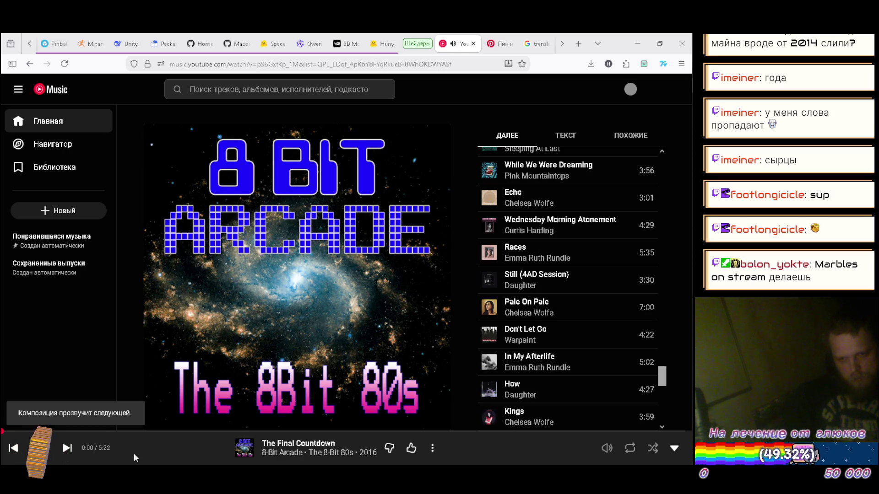
pyautogui.click(502, 455)
pyautogui.click(487, 454)
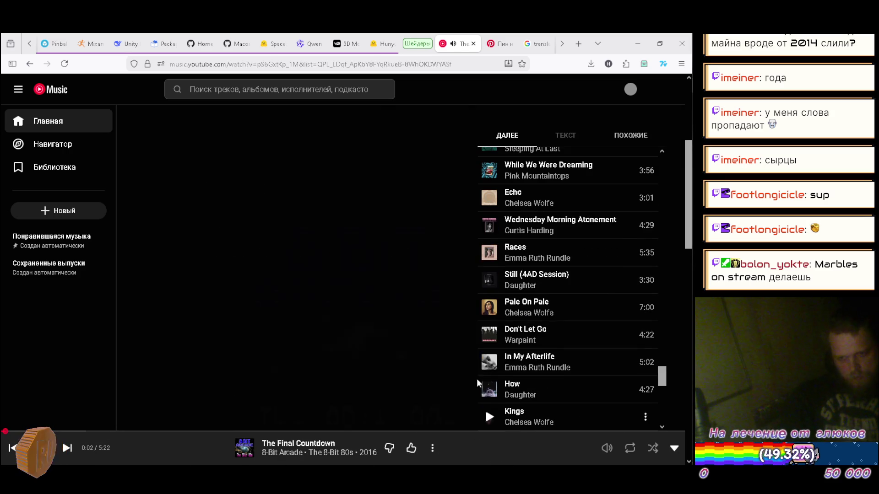
pyautogui.click(638, 44)
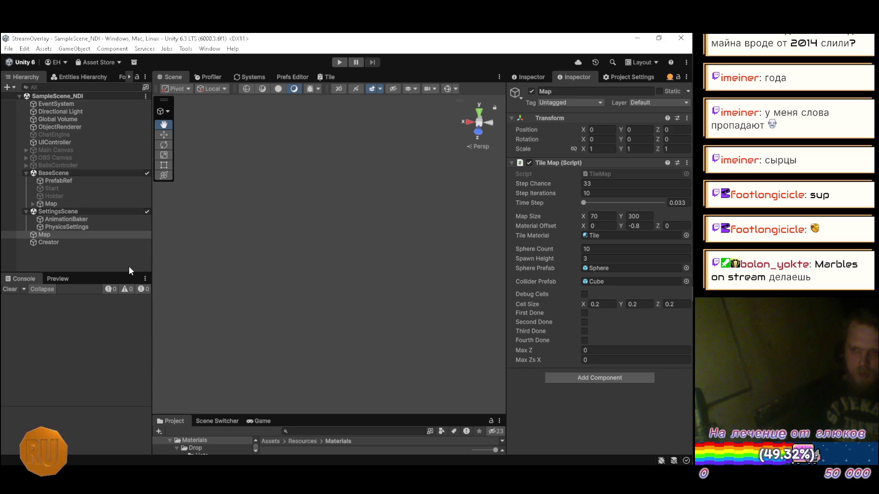
# Step: Set Sphere Count to 0, run the scene, and watch the dirt paths form in a maximized Scene view
pyautogui.click(604, 248)
pyautogui.write('0')
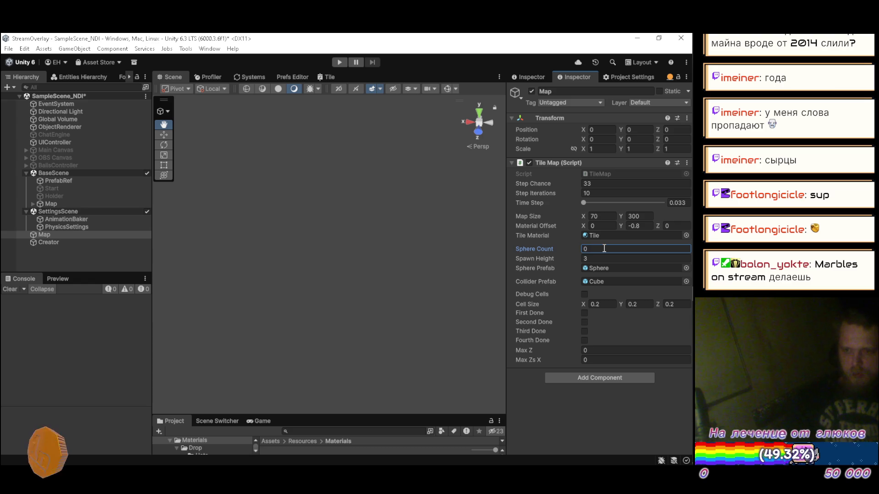
pyautogui.click(339, 62)
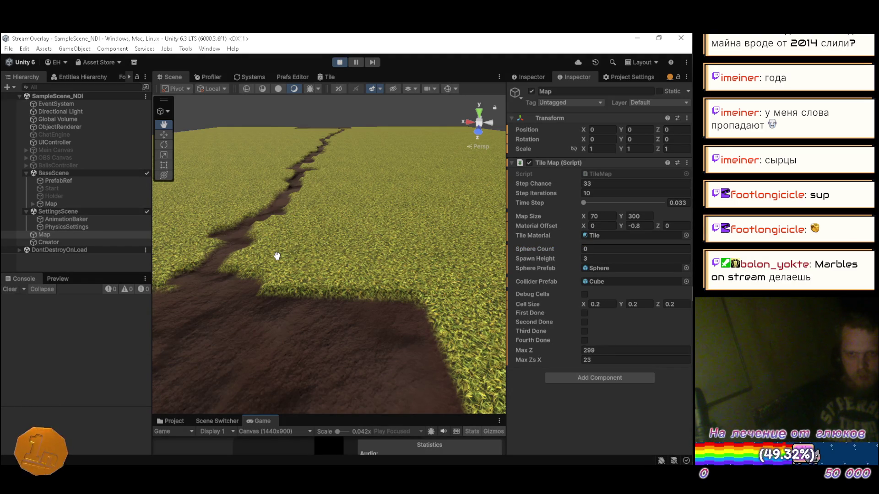
pyautogui.moveTo(270, 251)
pyautogui.mouseDown()
pyautogui.moveTo(271, 212)
pyautogui.moveTo(270, 220)
pyautogui.mouseUp()
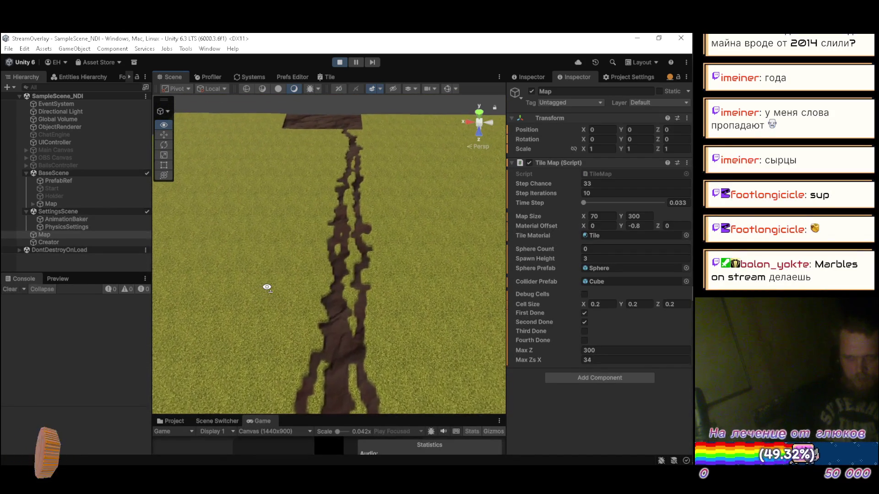
pyautogui.moveTo(268, 287)
pyautogui.mouseDown()
pyautogui.moveTo(273, 277)
pyautogui.moveTo(290, 314)
pyautogui.moveTo(270, 359)
pyautogui.moveTo(294, 400)
pyautogui.mouseUp()
pyautogui.moveTo(419, 426)
pyautogui.mouseDown()
pyautogui.moveTo(537, 364)
pyautogui.moveTo(562, 339)
pyautogui.moveTo(548, 331)
pyautogui.moveTo(501, 340)
pyautogui.moveTo(447, 369)
pyautogui.moveTo(353, 302)
pyautogui.moveTo(290, 300)
pyautogui.moveTo(320, 295)
pyautogui.moveTo(329, 383)
pyautogui.moveTo(287, 355)
pyautogui.moveTo(287, 379)
pyautogui.moveTo(280, 357)
pyautogui.mouseUp()
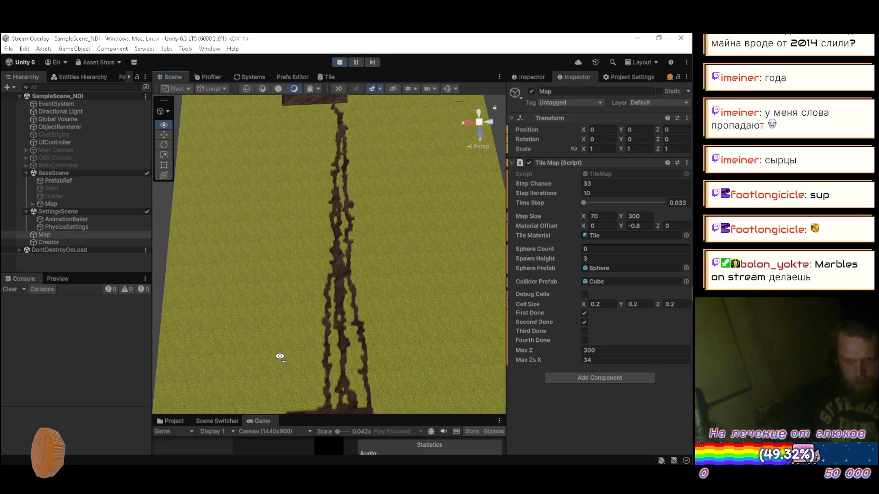
pyautogui.doubleClick(168, 74)
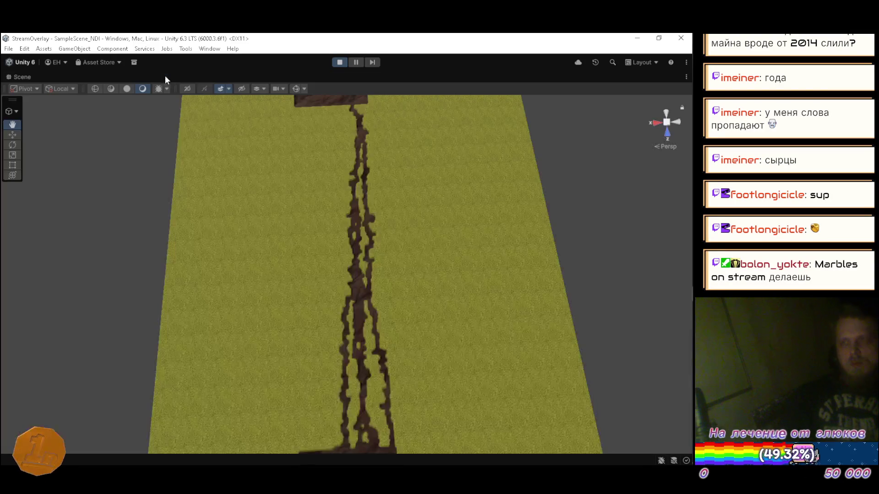
# Step: Orbit around the grass terrain to inspect the dirt paths, then restore the editor layout
pyautogui.moveTo(233, 247)
pyautogui.mouseDown()
pyautogui.moveTo(339, 249)
pyautogui.moveTo(410, 237)
pyautogui.mouseUp()
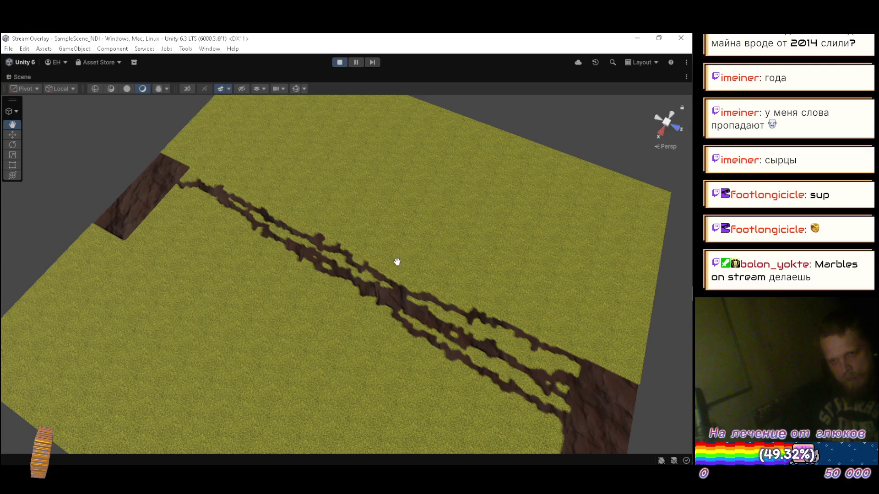
pyautogui.moveTo(428, 354)
pyautogui.mouseDown()
pyautogui.moveTo(416, 316)
pyautogui.moveTo(507, 359)
pyautogui.moveTo(508, 372)
pyautogui.moveTo(418, 345)
pyautogui.moveTo(418, 363)
pyautogui.moveTo(386, 373)
pyautogui.moveTo(300, 356)
pyautogui.moveTo(271, 333)
pyautogui.moveTo(272, 355)
pyautogui.moveTo(268, 348)
pyautogui.mouseUp()
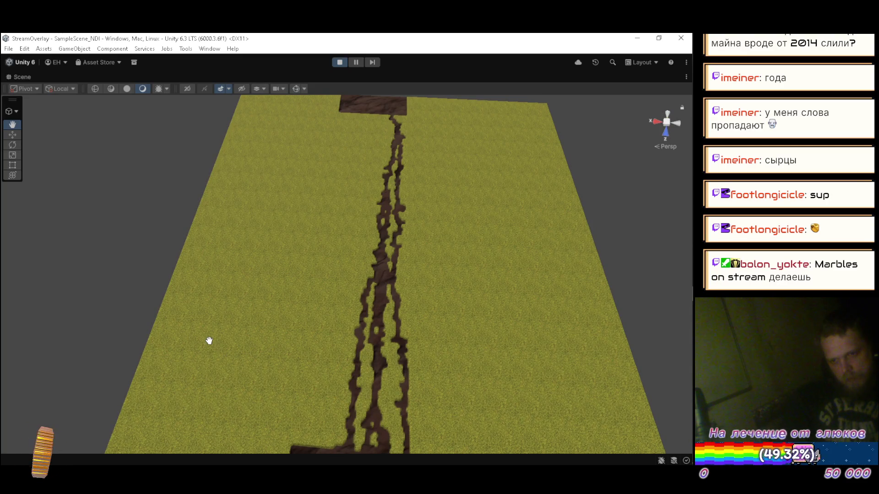
pyautogui.moveTo(212, 334)
pyautogui.mouseDown()
pyautogui.moveTo(227, 328)
pyautogui.moveTo(229, 340)
pyautogui.mouseUp()
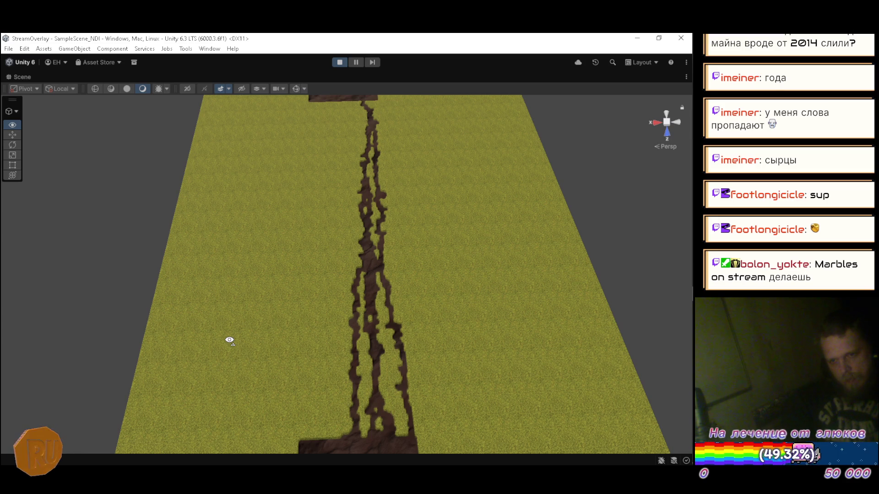
pyautogui.moveTo(230, 340)
pyautogui.mouseDown()
pyautogui.moveTo(222, 331)
pyautogui.moveTo(218, 341)
pyautogui.mouseUp()
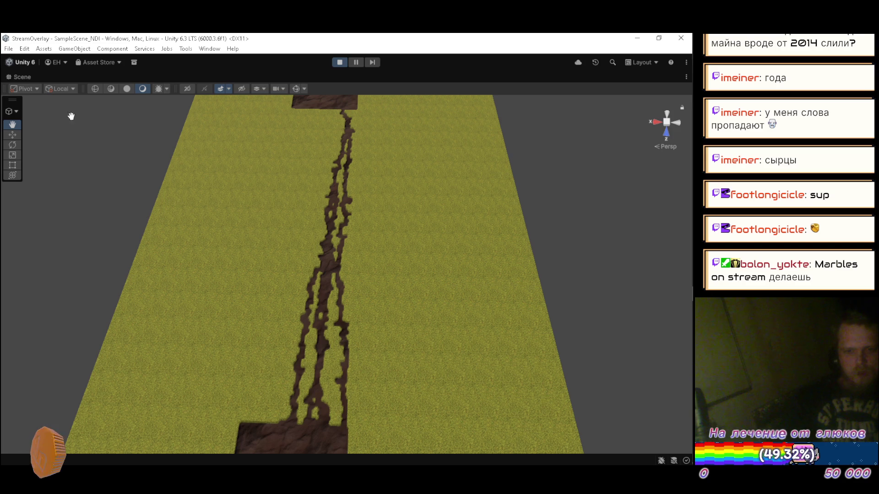
pyautogui.doubleClick(24, 76)
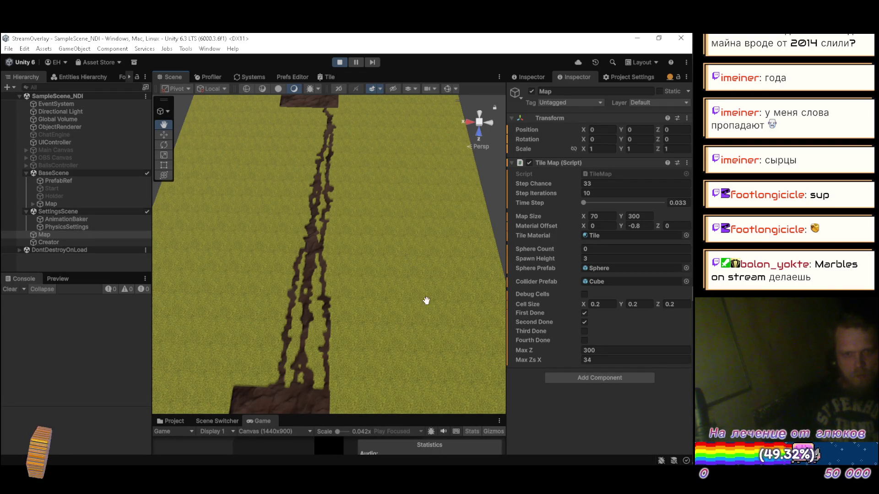
# Step: Select Tile.mat in the Project window and set Higher texture tiling to 0.1 × 0.1
pyautogui.click(173, 423)
pyautogui.moveTo(299, 416); pyautogui.dragTo(303, 273)
pyautogui.click(418, 377)
pyautogui.scroll(-8, 613, 227)
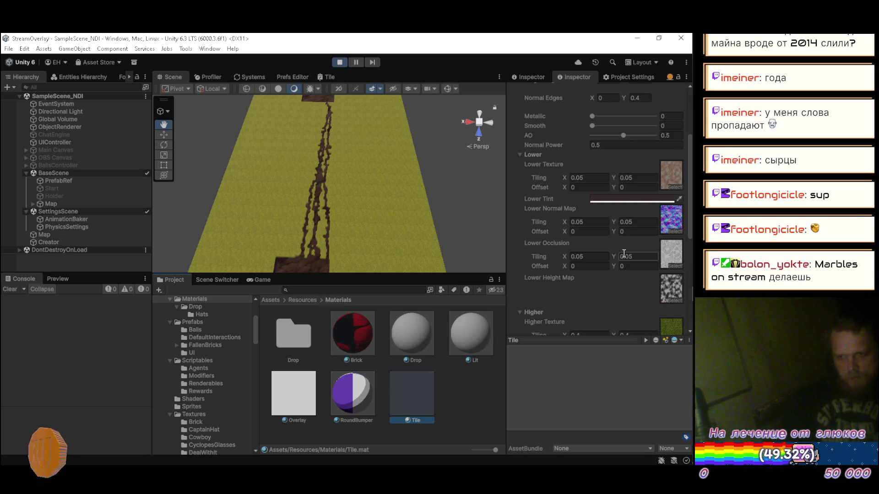
pyautogui.click(605, 231)
pyautogui.press('BackSpace')
pyautogui.press('Tab')
pyautogui.write('.1')
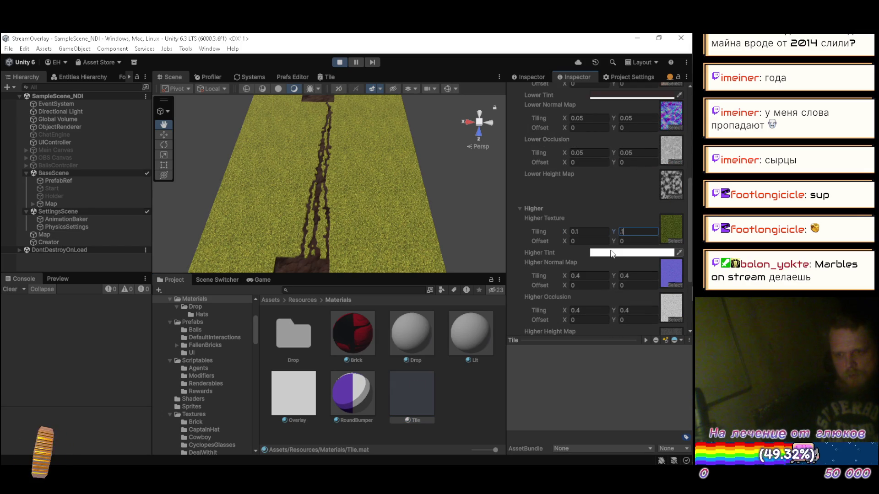
# Step: Set the normal map and occlusion tiling to 0.1 × 0.1
pyautogui.click(602, 276)
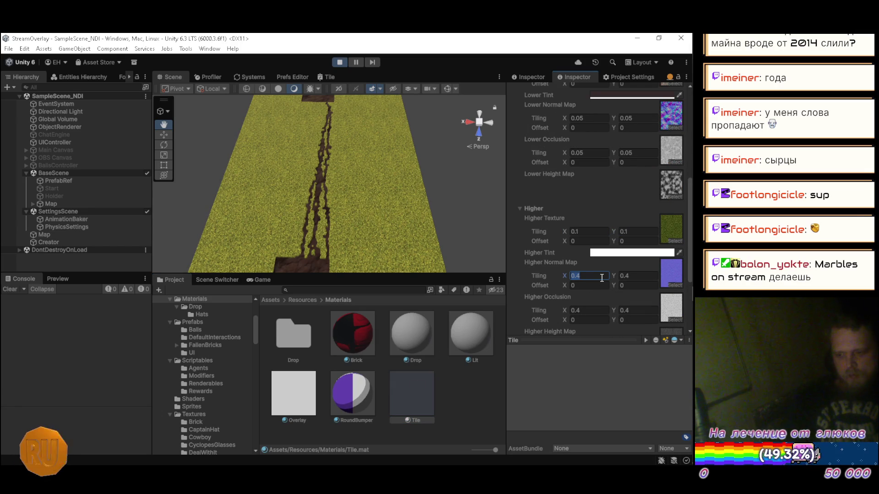
pyautogui.write('.1')
pyautogui.press('Tab')
pyautogui.press('BackSpace')
pyautogui.click(605, 311)
pyautogui.write('0.1')
pyautogui.press('Tab')
pyautogui.write('.1')
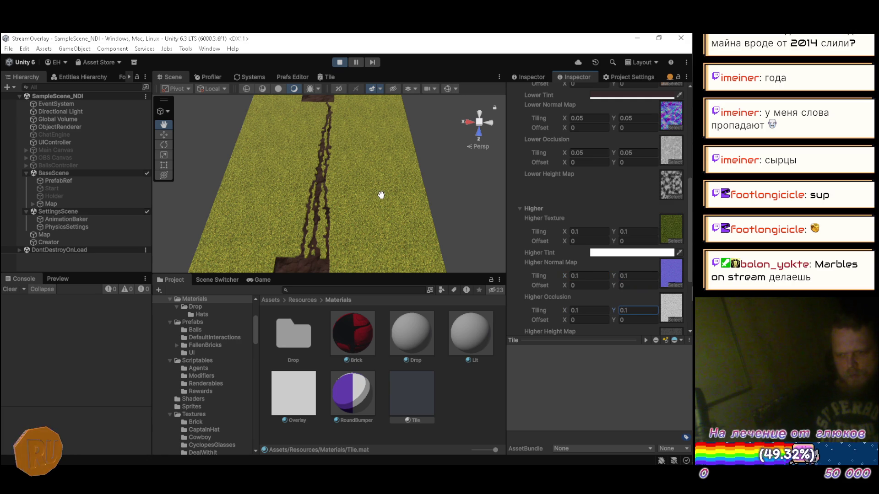
pyautogui.scroll(-3, 581, 204)
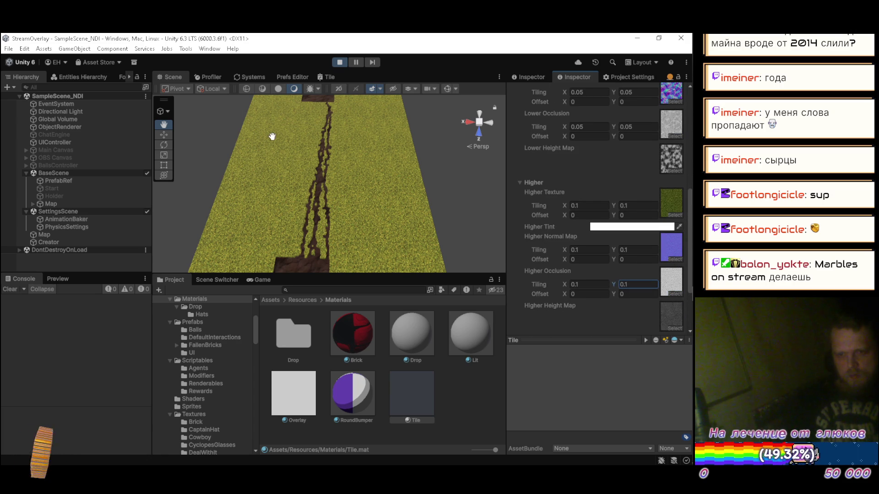
# Step: Maximize the Scene view and orbit to see the re-tiled grass
pyautogui.doubleClick(167, 77)
pyautogui.moveTo(332, 222)
pyautogui.mouseDown()
pyautogui.moveTo(325, 196)
pyautogui.moveTo(280, 204)
pyautogui.moveTo(292, 172)
pyautogui.mouseUp()
pyautogui.scroll(5, 286, 157)
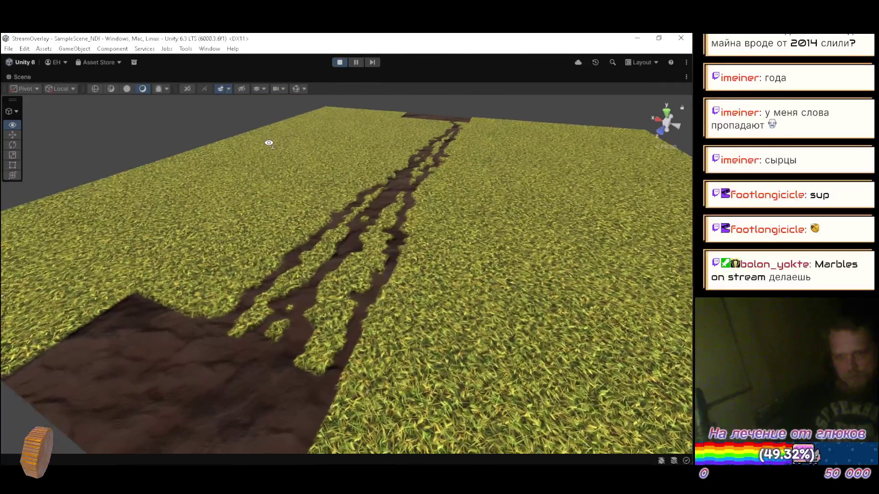
# Step: Fly down the dirt path to view the re-tiled grass up close, then restore the layout
pyautogui.moveTo(269, 143)
pyautogui.mouseDown()
pyautogui.moveTo(246, 131)
pyautogui.moveTo(345, 126)
pyautogui.moveTo(371, 118)
pyautogui.moveTo(363, 111)
pyautogui.moveTo(355, 132)
pyautogui.moveTo(342, 118)
pyautogui.moveTo(389, 126)
pyautogui.moveTo(165, 134)
pyautogui.mouseUp()
pyautogui.scroll(2, 352, 127)
pyautogui.scroll(1, 383, 126)
pyautogui.scroll(-10, 329, 127)
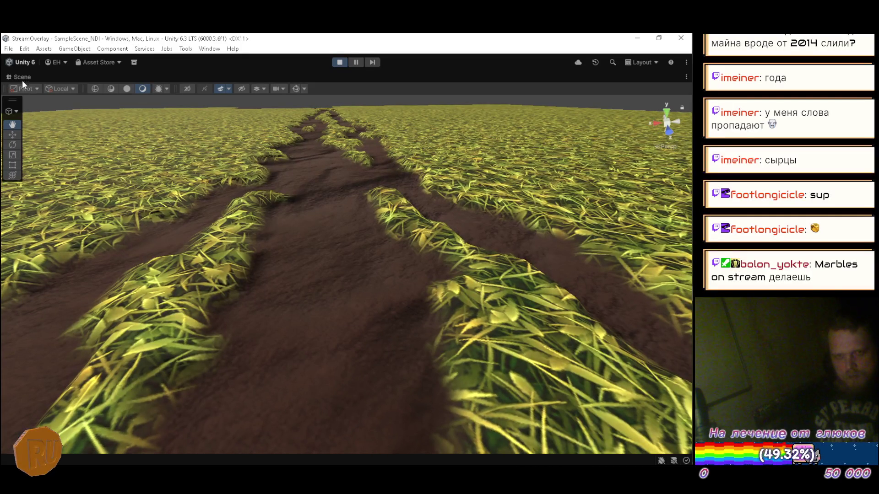
pyautogui.hotkey('shift', 'space')
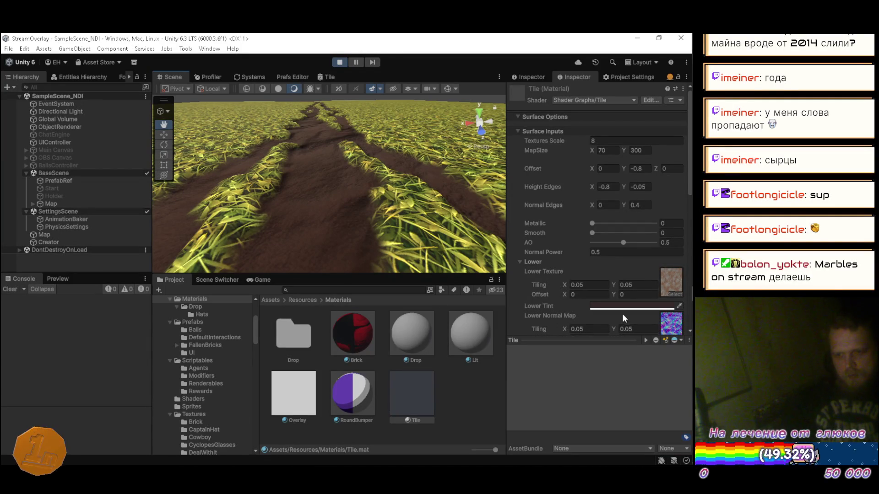
# Step: Collapse the material preview and set Higher texture tiling to 0.2 × 0.2
pyautogui.click(688, 340)
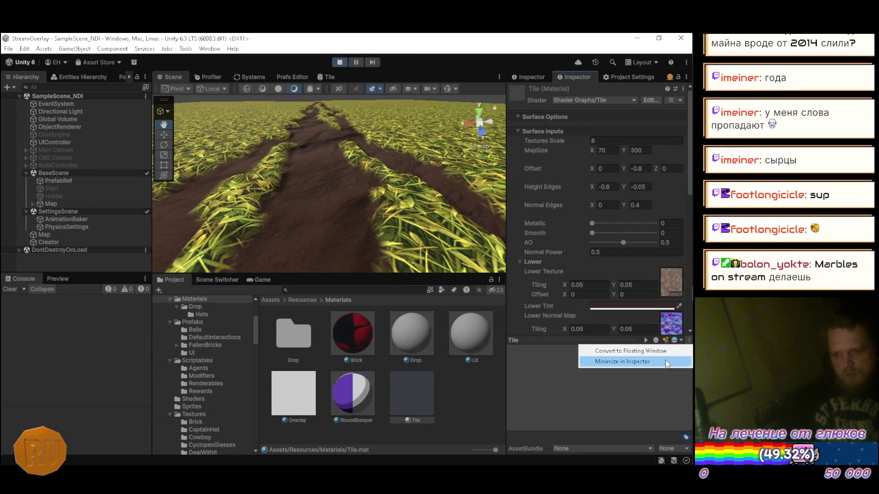
pyautogui.click(628, 362)
pyautogui.scroll(-5, 600, 307)
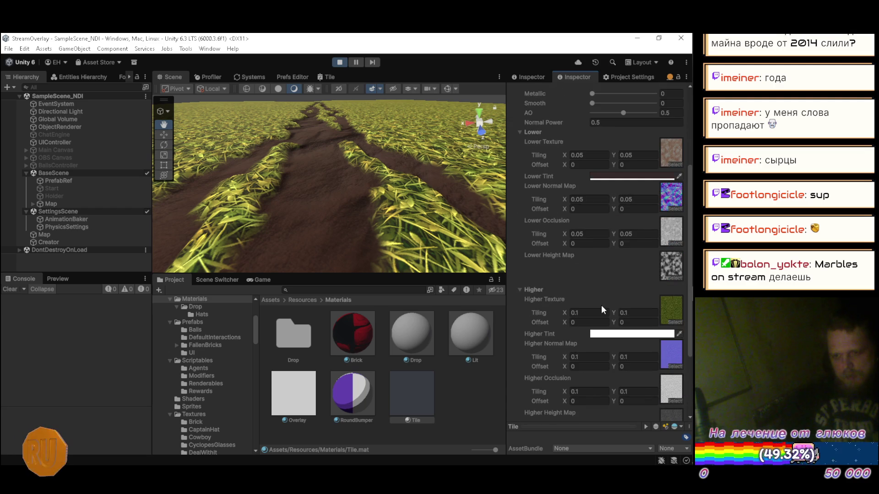
pyautogui.click(601, 287)
pyautogui.write('0.2')
pyautogui.press('Tab')
pyautogui.write('.2')
# Step: Set the Higher normal map tiling to 0.2 × 0.2 and the occlusion tiling to 0.2
pyautogui.click(592, 329)
pyautogui.write('0.2')
pyautogui.press('Tab')
pyautogui.write('0.2')
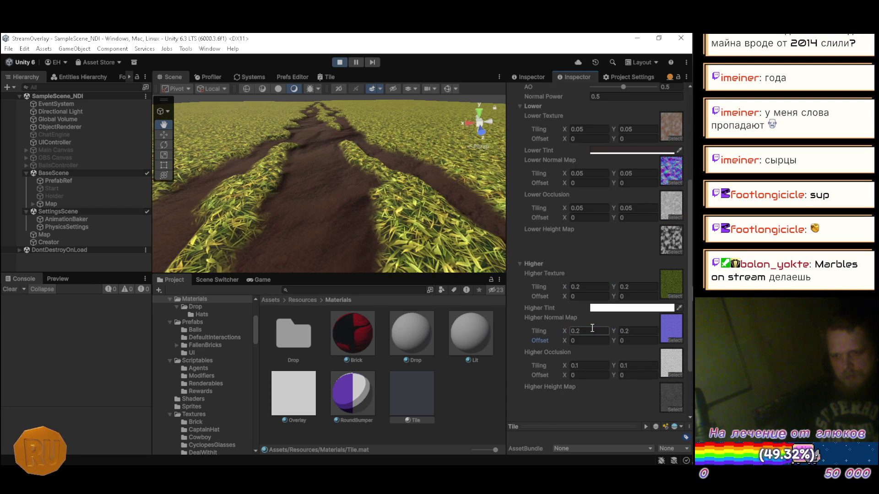
pyautogui.click(589, 366)
pyautogui.write('0.2')
pyautogui.press('Tab')
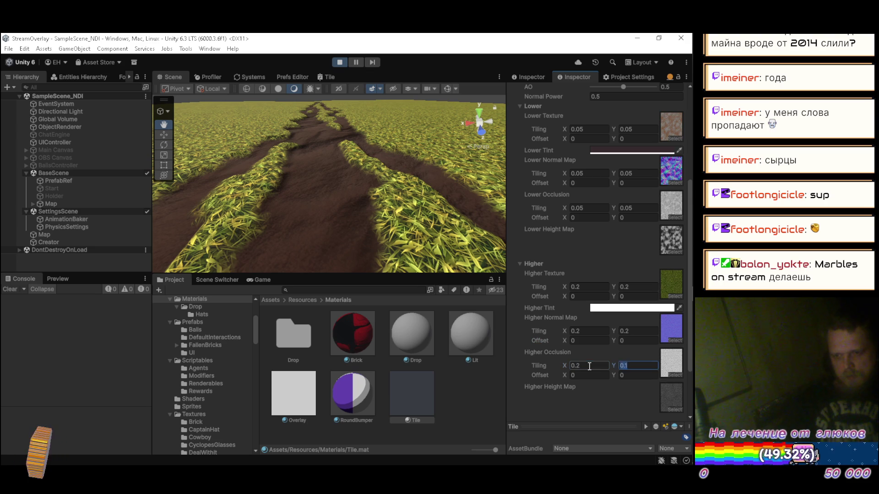
# Step: Fly the camera along the dirt path in a maximized Scene view
pyautogui.moveTo(270, 241)
pyautogui.mouseDown()
pyautogui.moveTo(275, 197)
pyautogui.moveTo(301, 213)
pyautogui.mouseUp()
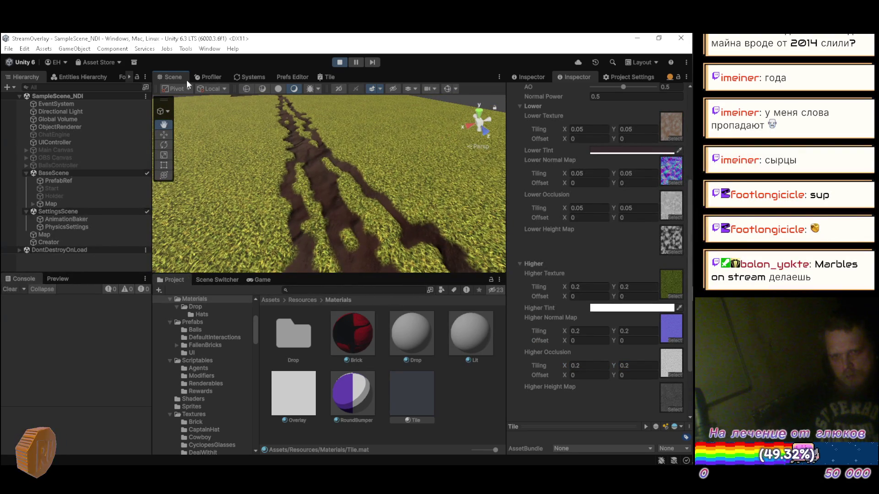
pyautogui.doubleClick(174, 77)
pyautogui.moveTo(248, 192)
pyautogui.mouseDown()
pyautogui.moveTo(372, 218)
pyautogui.moveTo(347, 246)
pyautogui.moveTo(188, 242)
pyautogui.moveTo(225, 209)
pyautogui.moveTo(262, 201)
pyautogui.moveTo(241, 208)
pyautogui.moveTo(233, 249)
pyautogui.mouseUp()
pyautogui.scroll(1, 208, 219)
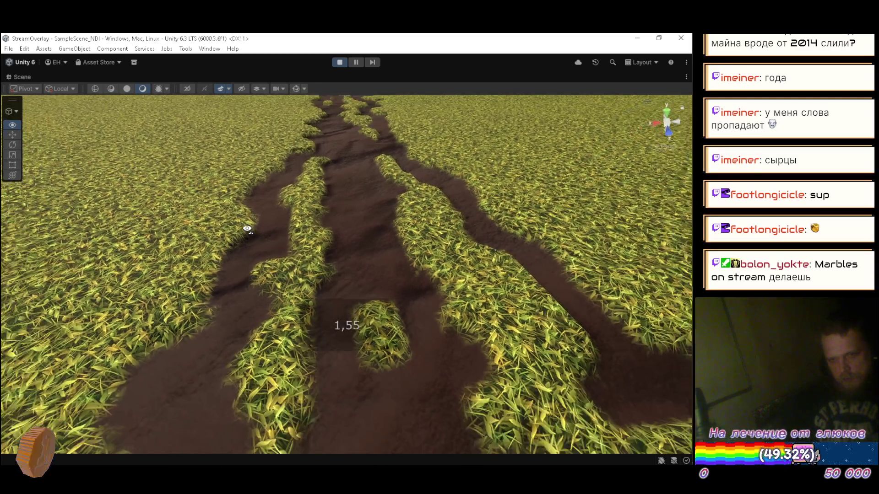
pyautogui.press('w')
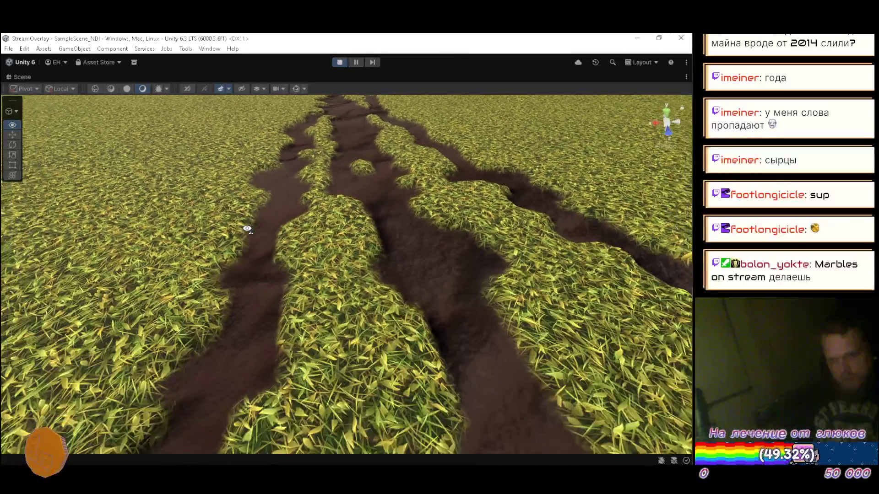
pyautogui.press('w')
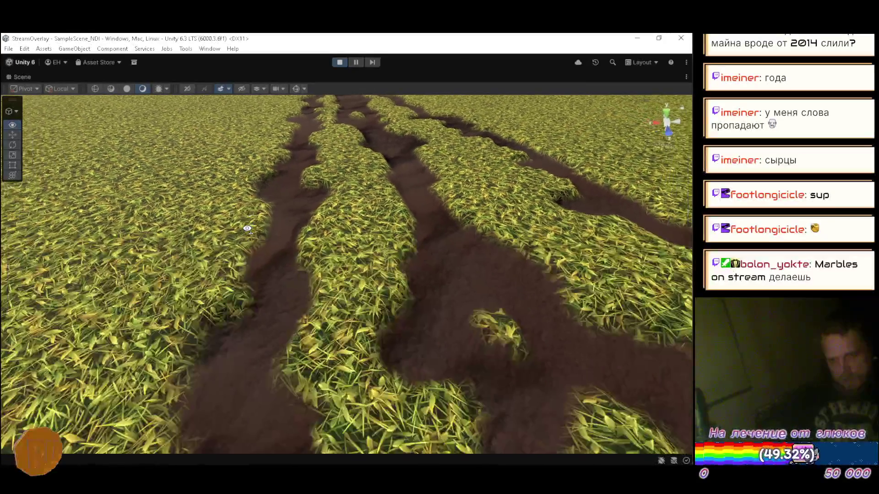
pyautogui.press('w')
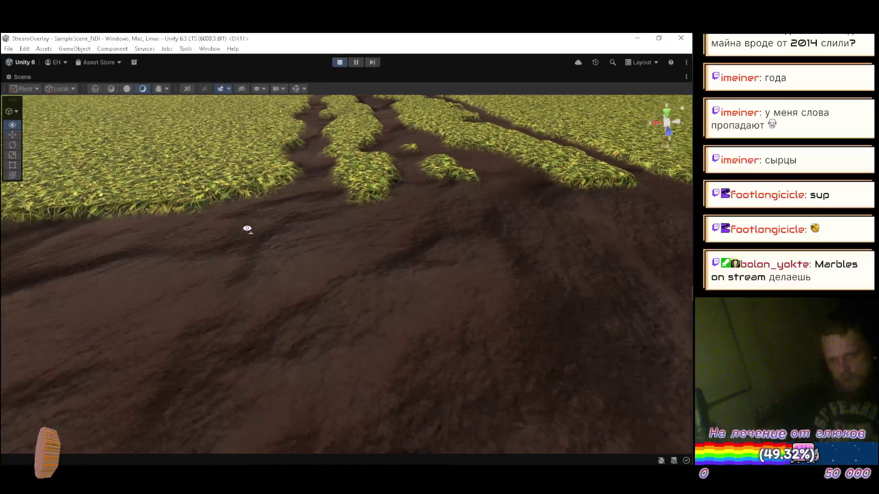
pyautogui.press('s')
pyautogui.press('w')
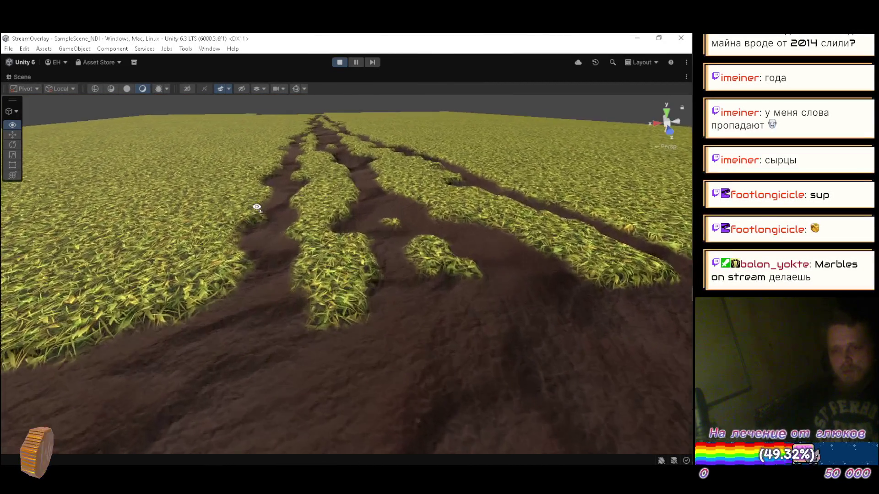
pyautogui.press('w')
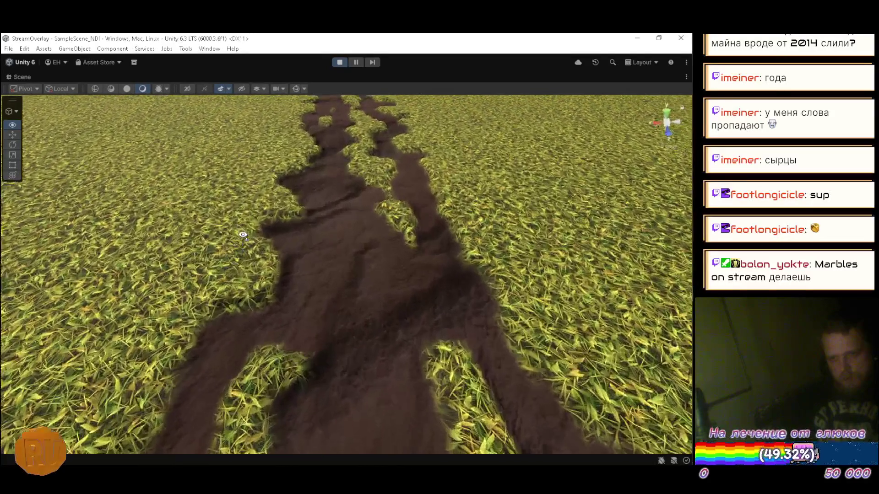
pyautogui.press('w')
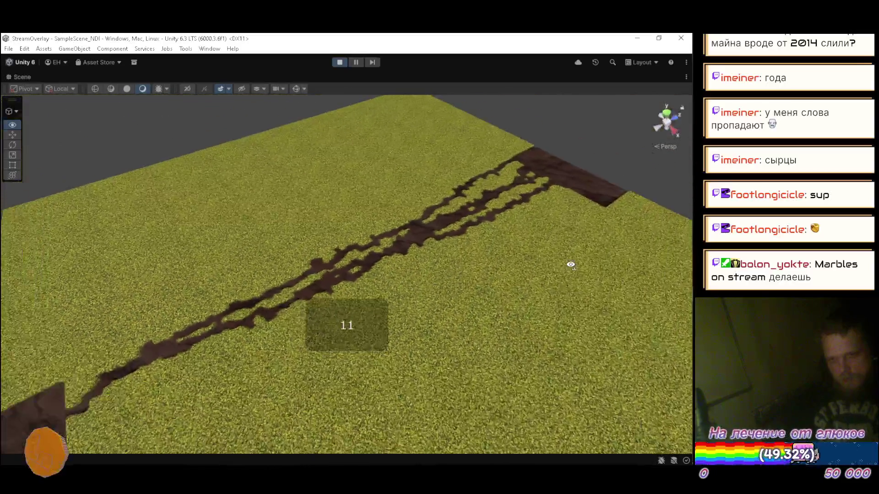
pyautogui.moveTo(570, 265)
pyautogui.mouseDown()
pyautogui.moveTo(467, 268)
pyautogui.moveTo(434, 289)
pyautogui.moveTo(348, 306)
pyautogui.moveTo(293, 271)
pyautogui.mouseUp()
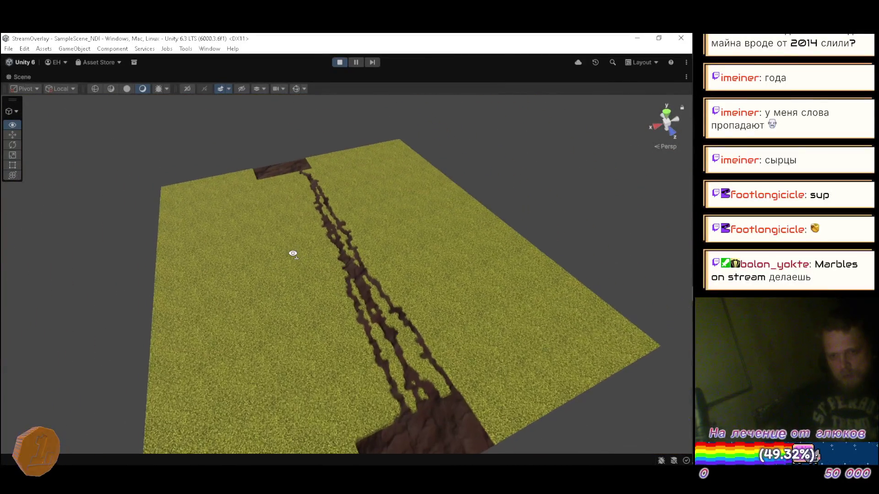
pyautogui.scroll(2, 292, 249)
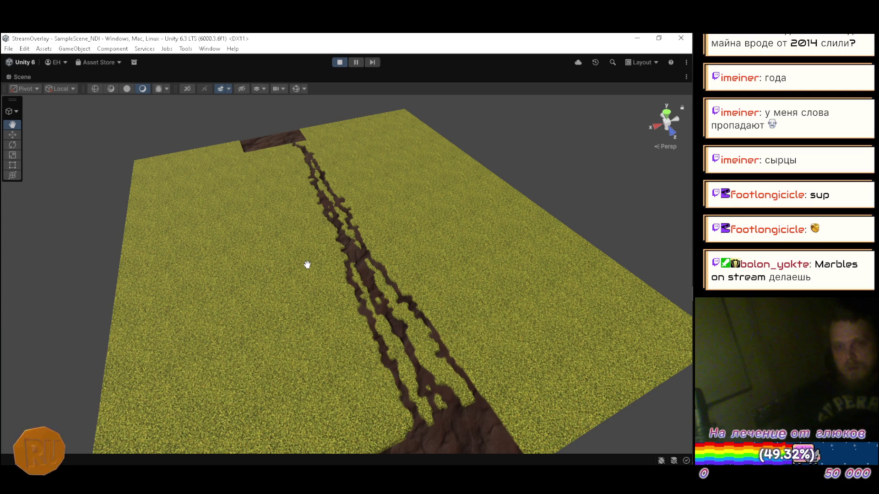
# Step: Restore the layout, open the Tile shader graph full-size, and pan to the Transform node
pyautogui.doubleClick(20, 78)
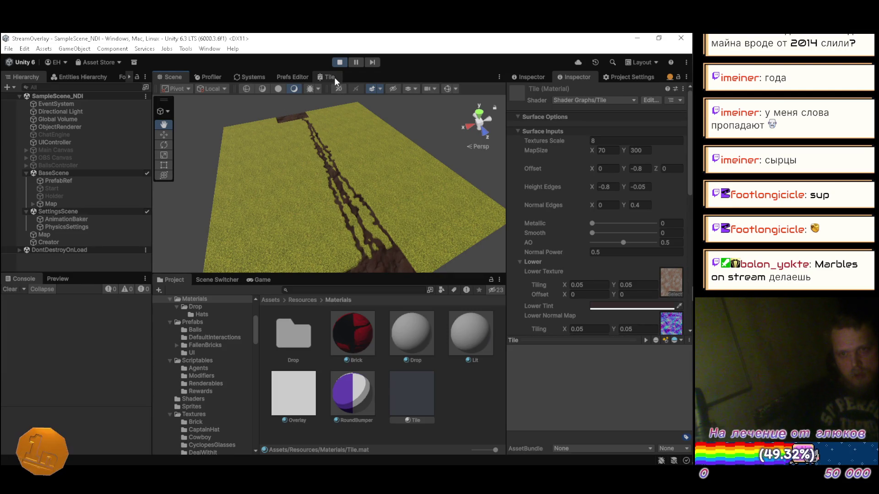
pyautogui.doubleClick(332, 80)
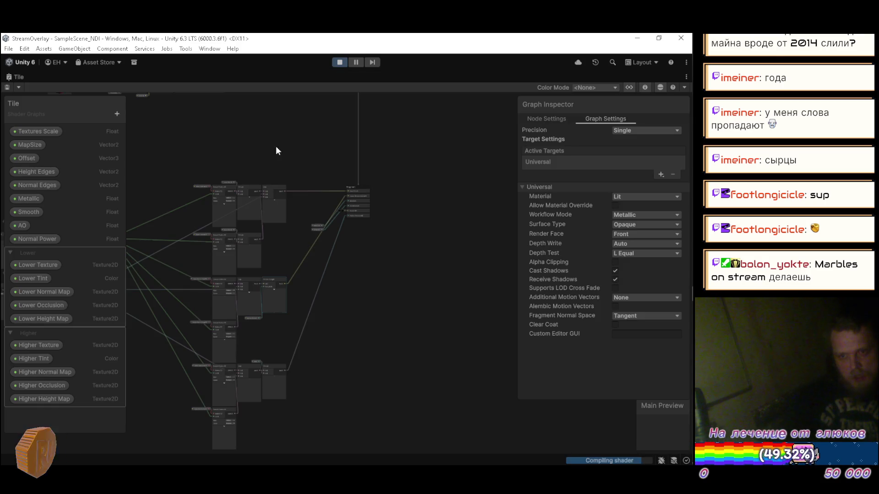
pyautogui.scroll(8, 306, 322)
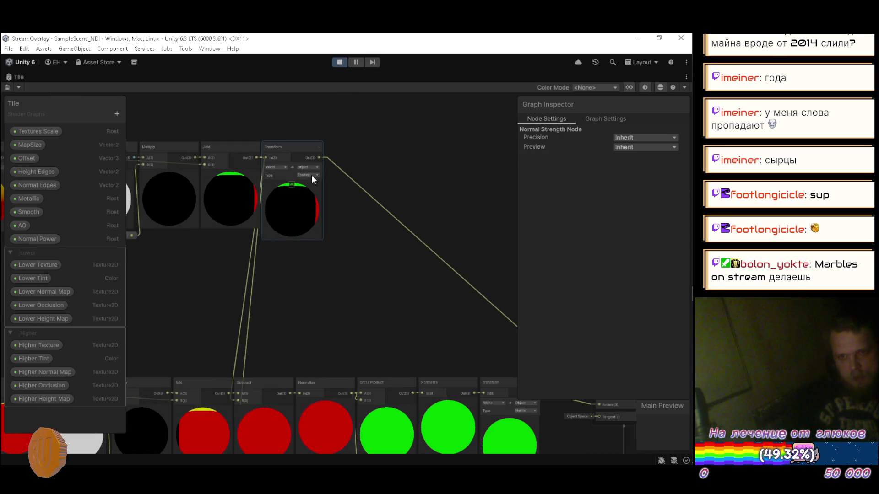
pyautogui.click(289, 194)
pyautogui.scroll(5, 284, 187)
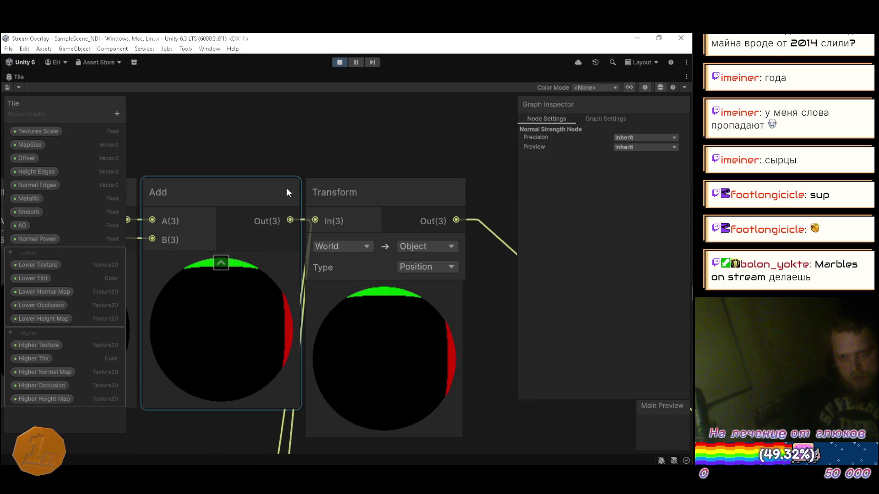
pyautogui.scroll(-3, 257, 197)
pyautogui.moveTo(239, 219)
pyautogui.mouseDown()
pyautogui.moveTo(303, 224)
pyautogui.moveTo(320, 254)
pyautogui.moveTo(502, 246)
pyautogui.moveTo(605, 217)
pyautogui.moveTo(540, 259)
pyautogui.moveTo(517, 237)
pyautogui.mouseUp()
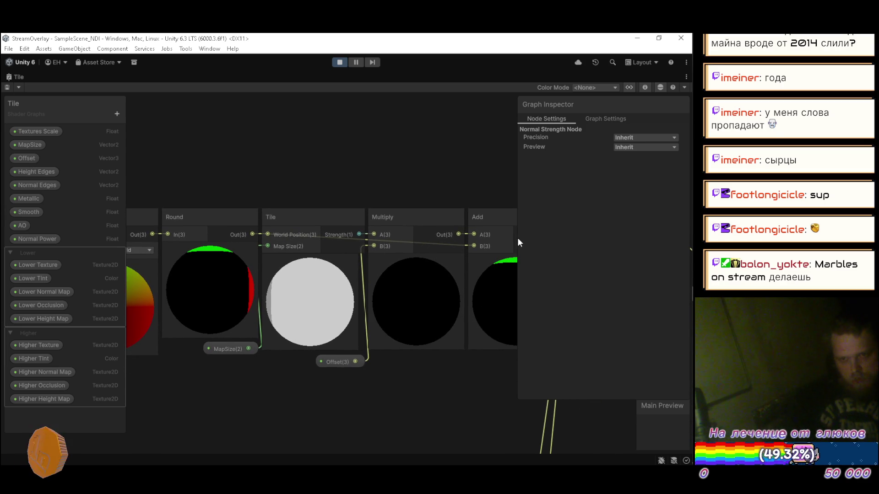
pyautogui.moveTo(518, 238)
pyautogui.mouseDown()
pyautogui.moveTo(495, 295)
pyautogui.moveTo(426, 314)
pyautogui.moveTo(531, 252)
pyautogui.mouseUp()
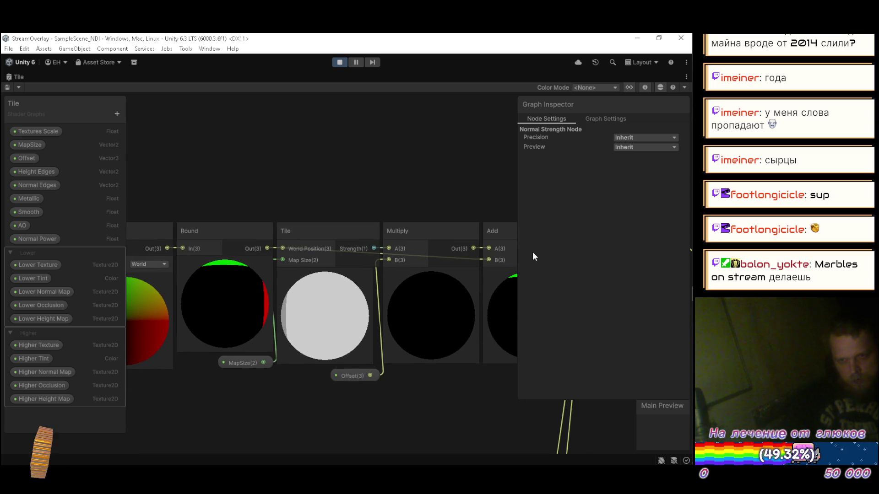
# Step: Add a Split node wired from the Position output
pyautogui.moveTo(266, 249); pyautogui.dragTo(309, 183)
pyautogui.write('s')
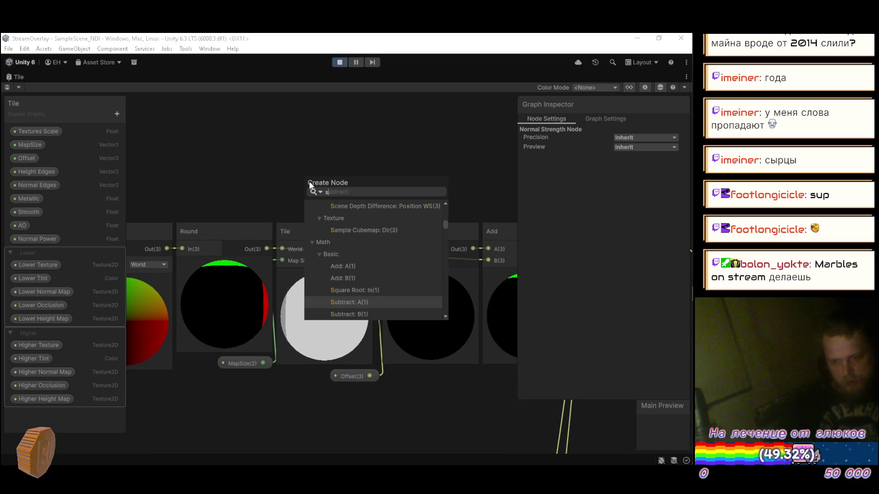
pyautogui.press('BackSpace')
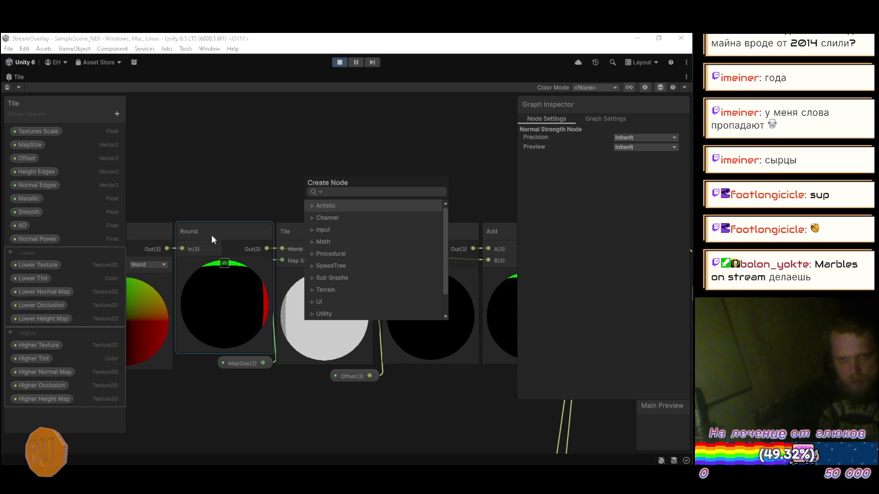
pyautogui.click(208, 196)
pyautogui.moveTo(208, 200); pyautogui.dragTo(297, 130)
pyautogui.write('split')
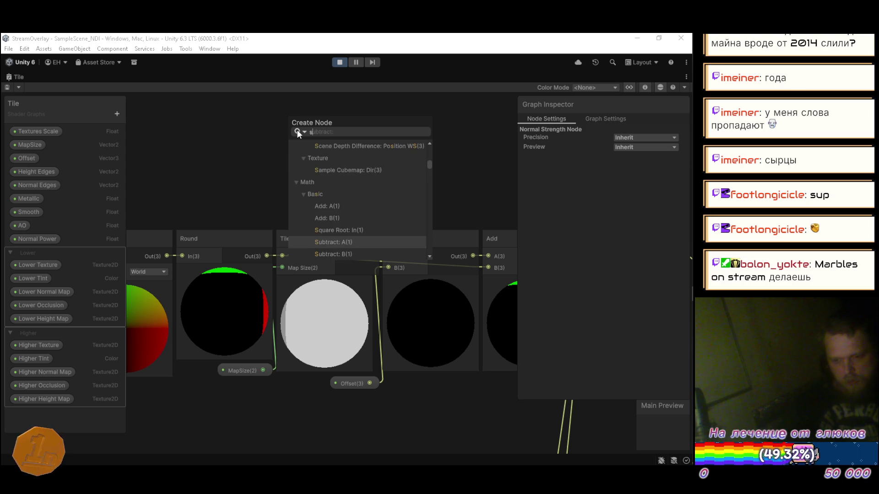
pyautogui.press('Return')
pyautogui.scroll(-3, 360, 165)
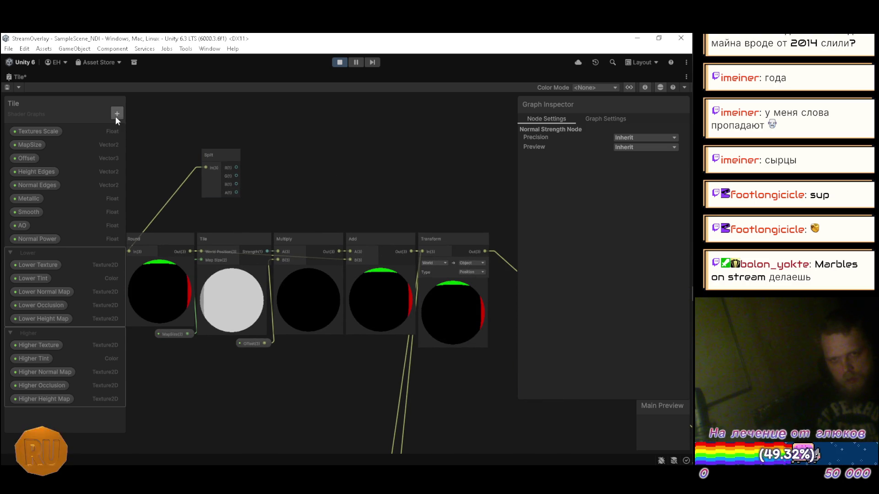
pyautogui.click(117, 114)
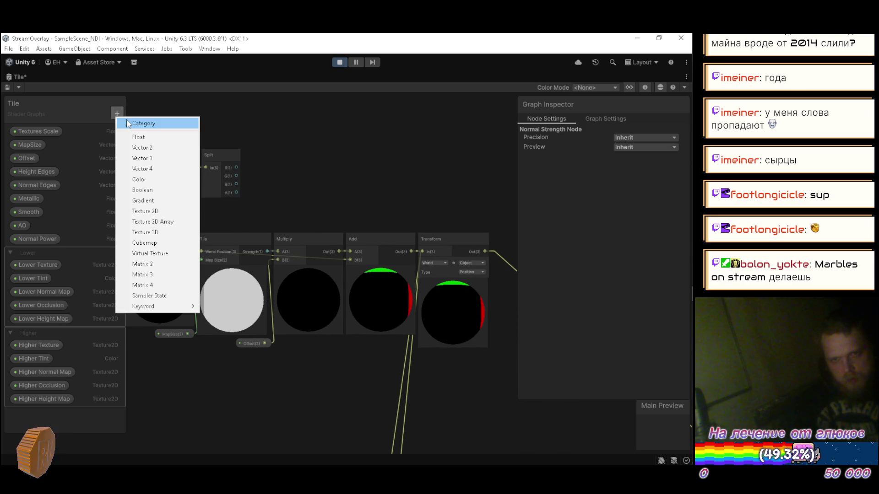
pyautogui.click(153, 139)
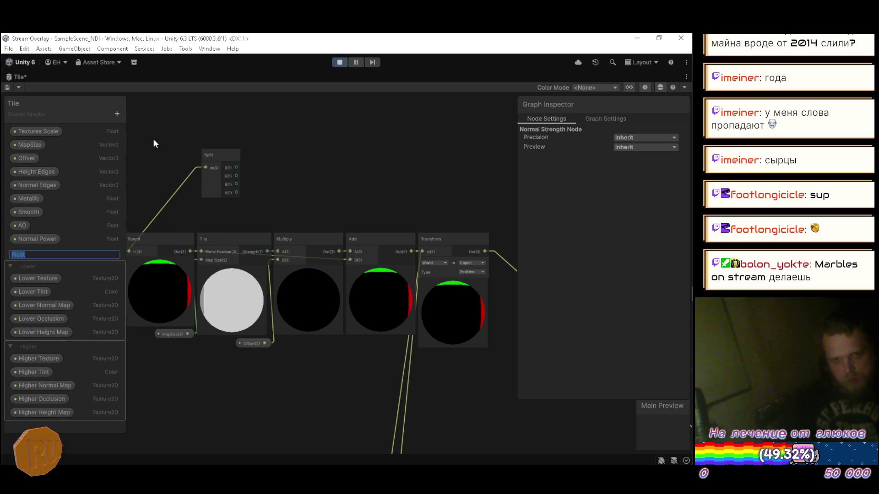
pyautogui.press('Return')
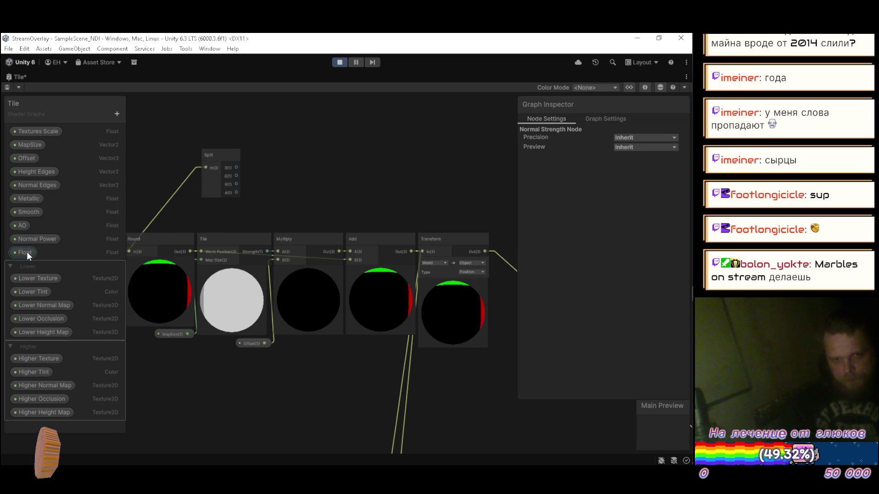
pyautogui.rightClick(27, 251)
pyautogui.click(51, 269)
pyautogui.click(117, 114)
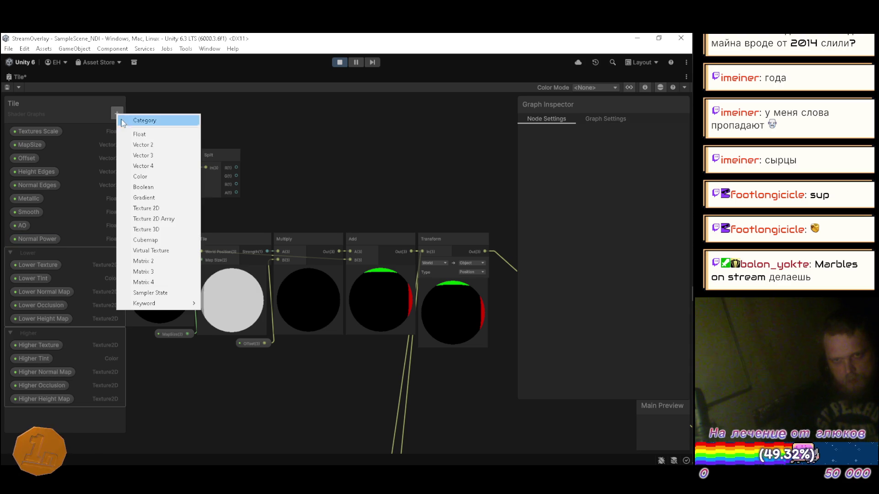
pyautogui.click(140, 155)
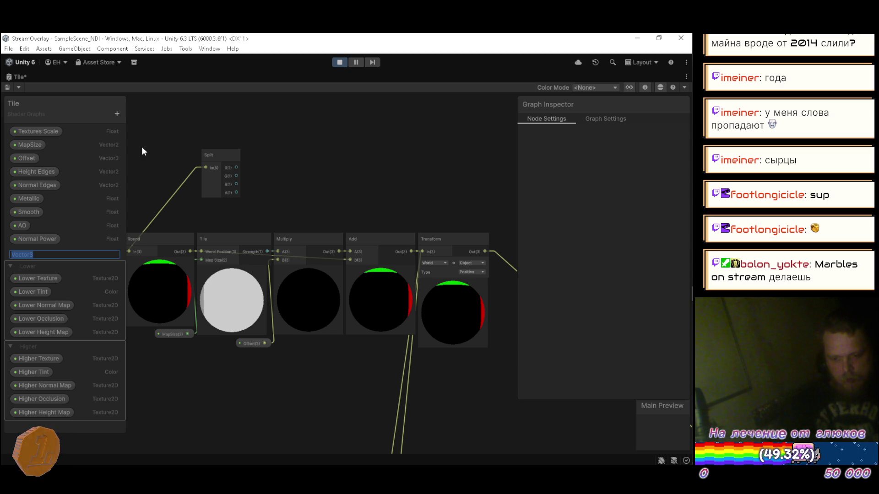
pyautogui.press('Return')
pyautogui.rightClick(22, 255)
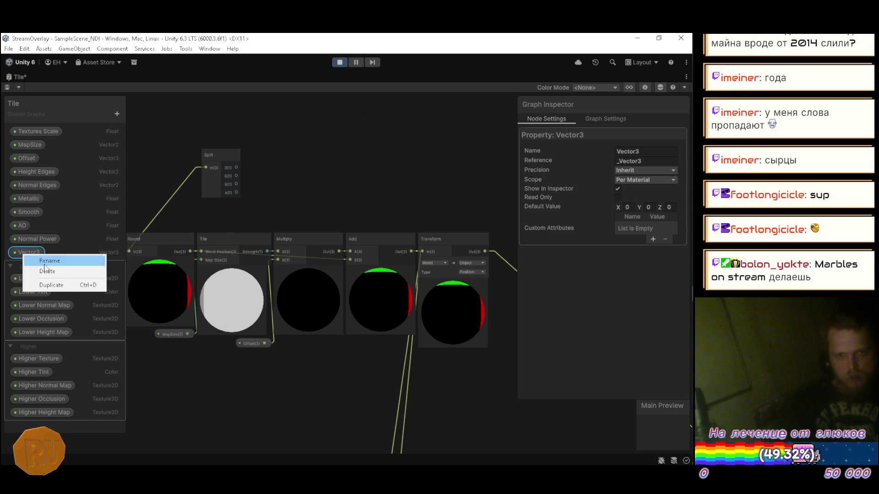
pyautogui.click(56, 277)
pyautogui.hotkey('alt', 'Tab')
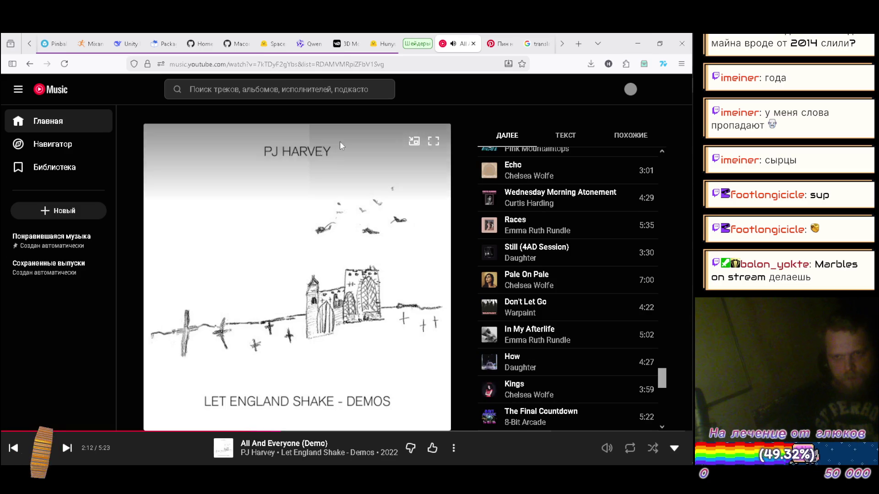
# Step: Translate the Russian word 'спуск' into English in Google Translate, then return to Unity
pyautogui.click(540, 43)
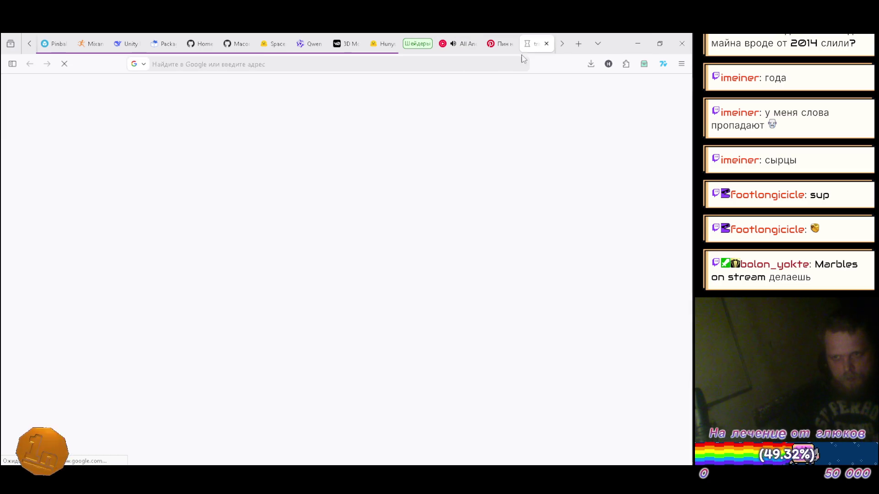
pyautogui.click(232, 167)
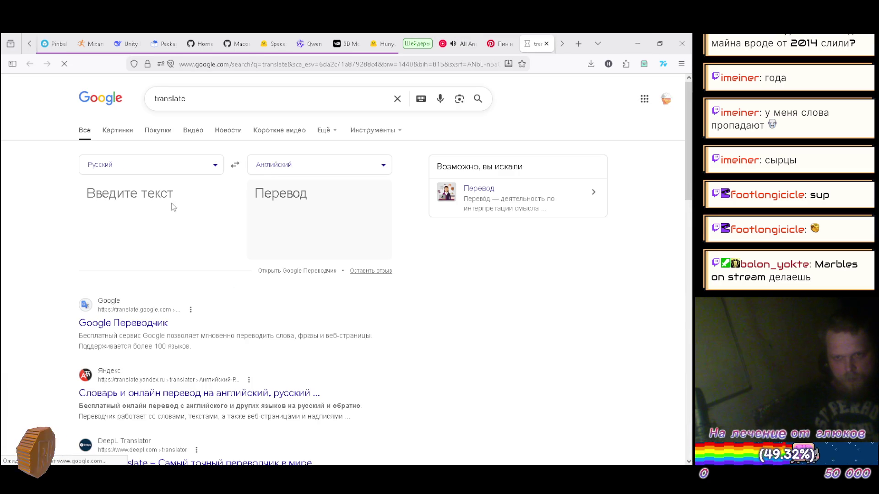
pyautogui.write('спуск')
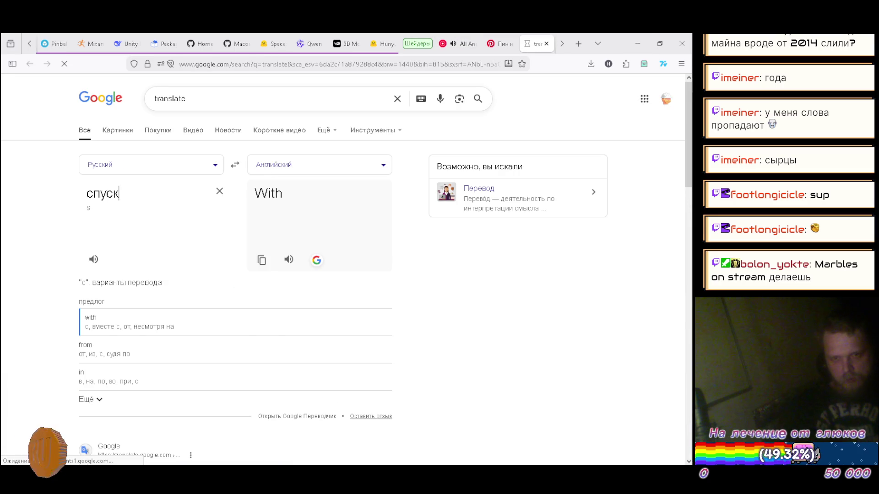
pyautogui.hotkey('alt', 'Tab')
# Step: Create a Vector 3 Blackboard property named 'Descent' and place its node above the Split node
pyautogui.click(116, 113)
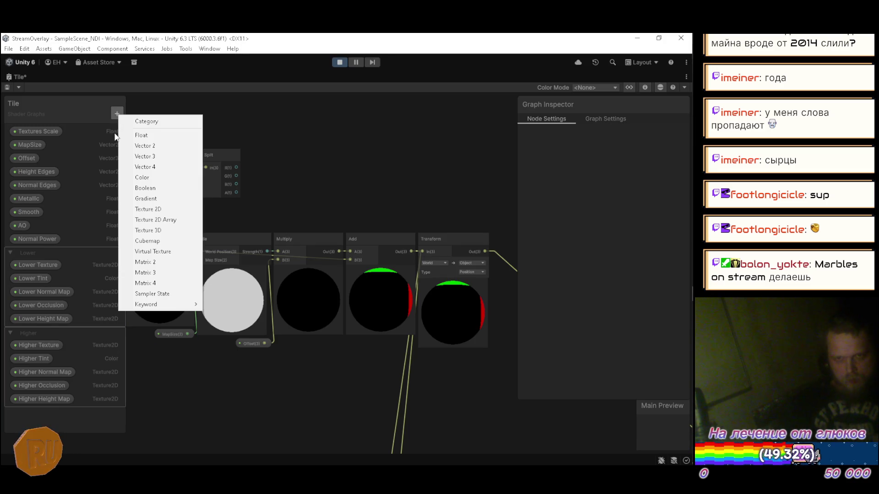
pyautogui.click(141, 157)
pyautogui.write('Desce')
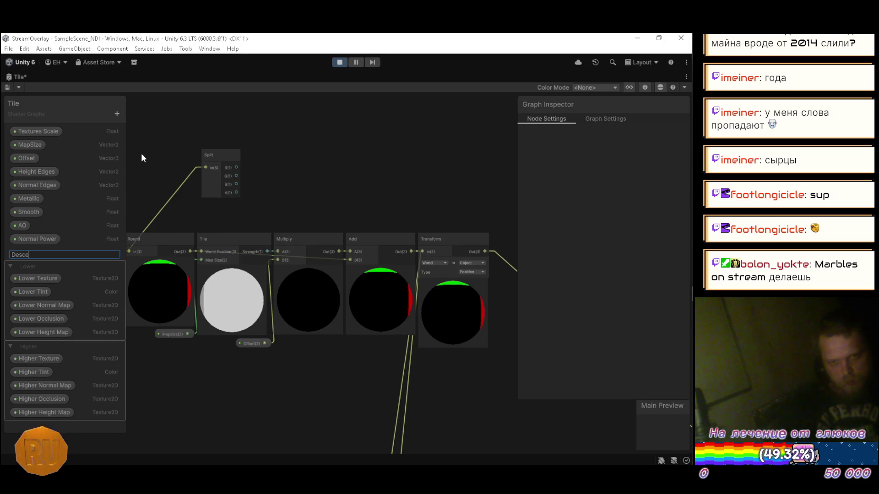
pyautogui.write('nt')
pyautogui.press('Return')
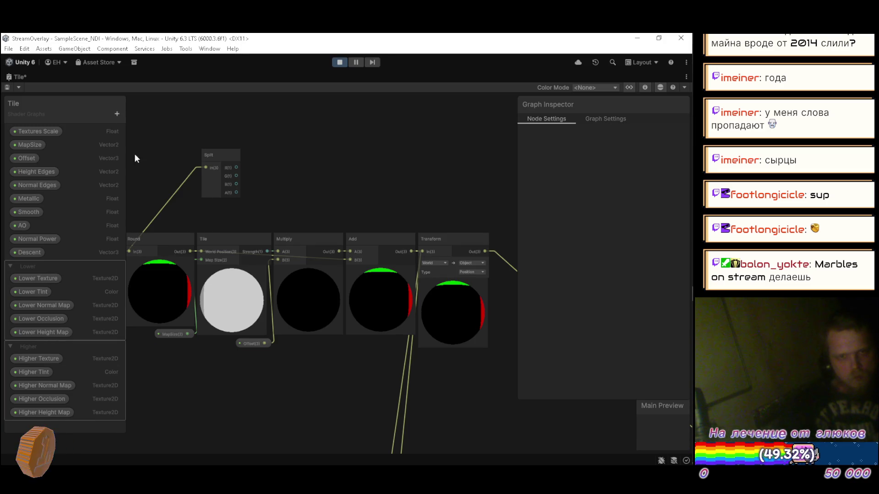
pyautogui.moveTo(24, 255)
pyautogui.mouseDown()
pyautogui.moveTo(312, 165)
pyautogui.moveTo(309, 148)
pyautogui.moveTo(250, 138)
pyautogui.moveTo(221, 161)
pyautogui.mouseUp()
pyautogui.scroll(5, 224, 163)
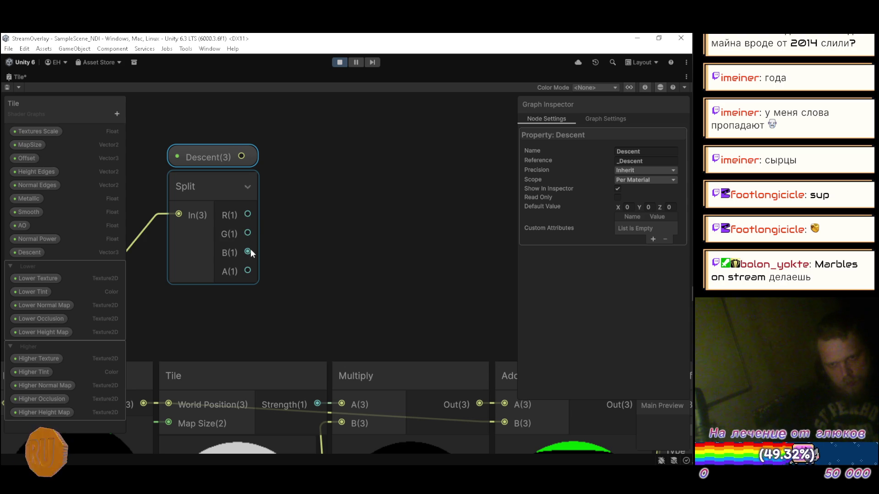
# Step: Create a Multiply node from Split's B output, wire Descent into its A input, and collapse Split
pyautogui.moveTo(247, 251); pyautogui.dragTo(304, 204)
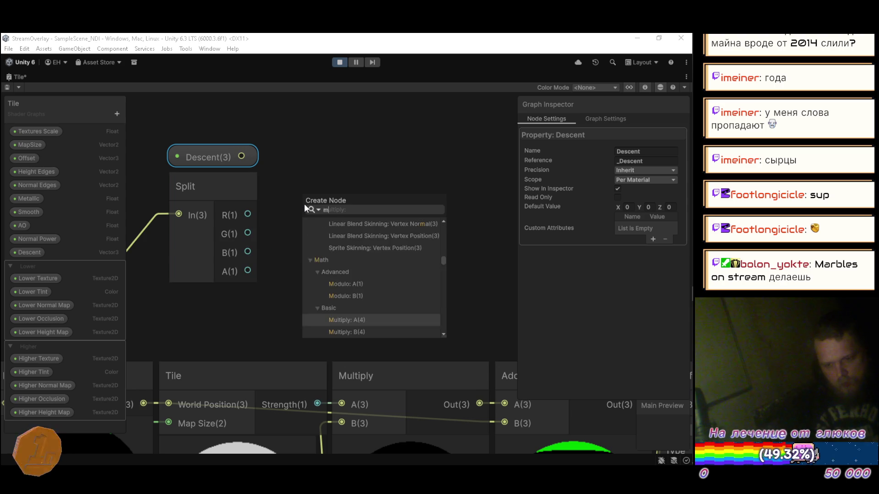
pyautogui.write('multiply')
pyautogui.press('Return')
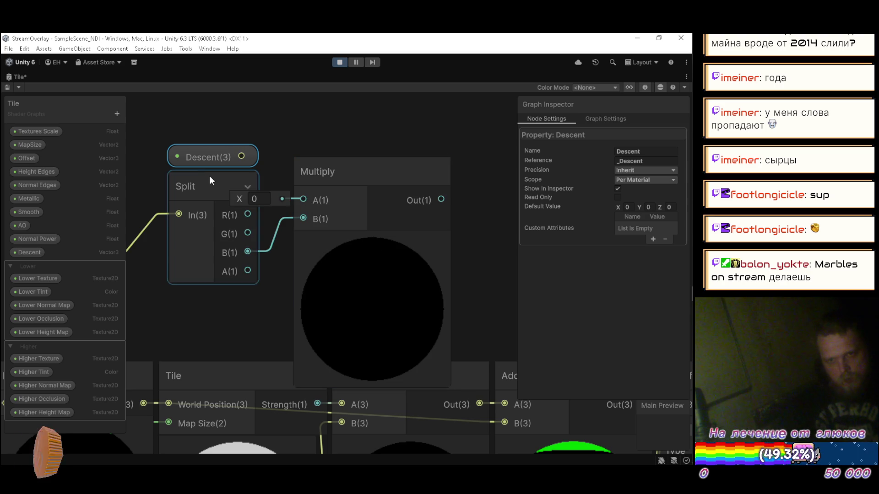
pyautogui.moveTo(240, 155)
pyautogui.mouseDown()
pyautogui.moveTo(309, 196)
pyautogui.moveTo(273, 188)
pyautogui.mouseUp()
pyautogui.click(249, 185)
# Step: Move the Descent, Split and Multiply group up above the main node chain
pyautogui.scroll(-5, 314, 178)
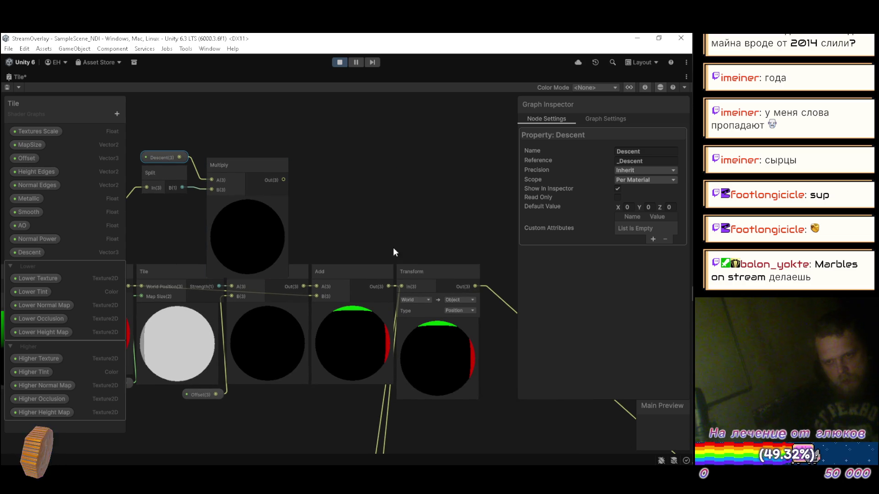
pyautogui.moveTo(394, 241)
pyautogui.mouseDown()
pyautogui.moveTo(267, 194)
pyautogui.moveTo(319, 172)
pyautogui.moveTo(353, 210)
pyautogui.moveTo(364, 177)
pyautogui.mouseUp()
pyautogui.scroll(-3, 276, 191)
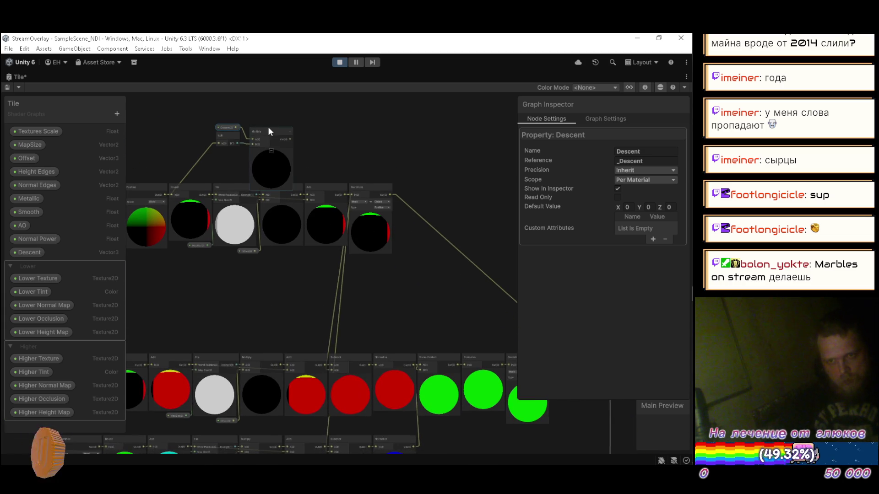
pyautogui.scroll(3, 268, 136)
pyautogui.scroll(3, 198, 107)
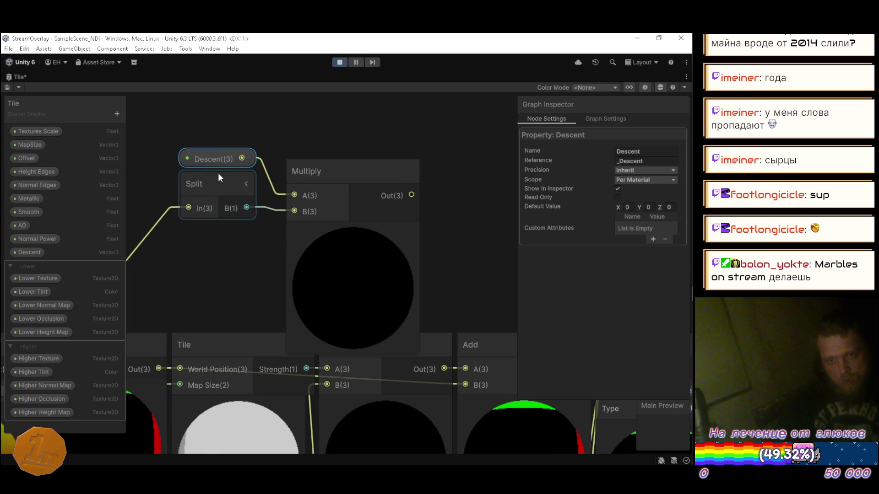
pyautogui.keyDown('shift'); pyautogui.click(230, 191); pyautogui.keyUp('shift')
pyautogui.moveTo(230, 191)
pyautogui.mouseDown()
pyautogui.moveTo(243, 169)
pyautogui.moveTo(244, 195)
pyautogui.moveTo(236, 169)
pyautogui.mouseUp()
pyautogui.moveTo(244, 131)
pyautogui.mouseDown()
pyautogui.moveTo(293, 182)
pyautogui.moveTo(311, 124)
pyautogui.mouseUp()
pyautogui.scroll(-3, 312, 121)
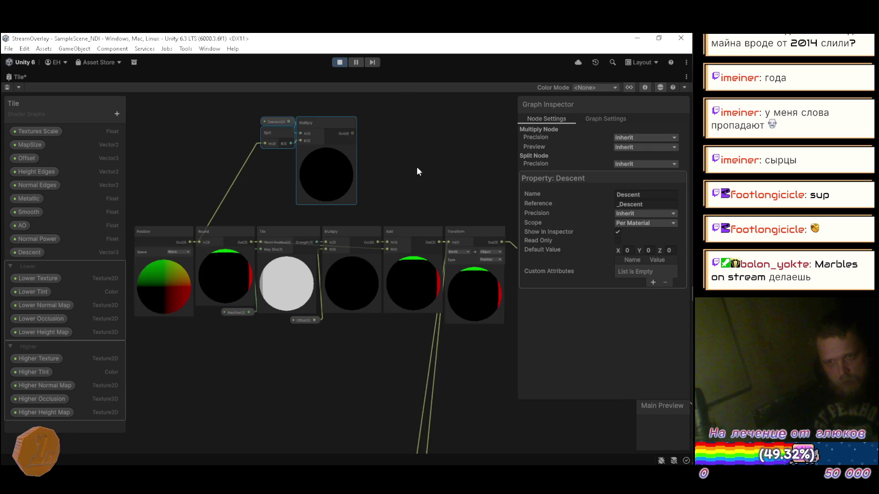
pyautogui.scroll(3, 319, 186)
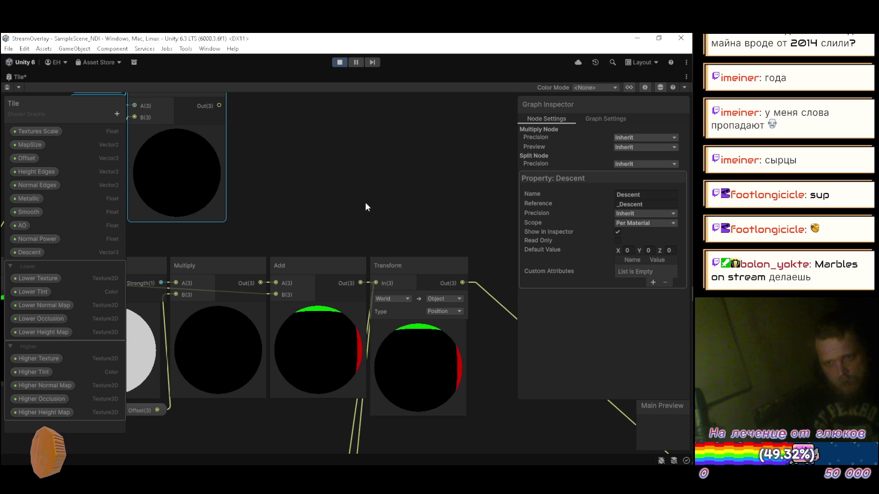
pyautogui.scroll(-3, 357, 194)
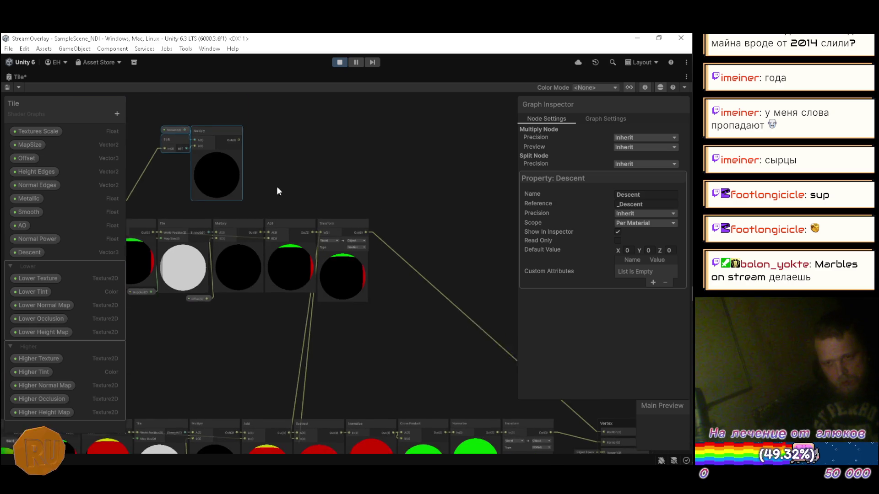
# Step: Move the Transform node right, away from the Add node, to make room after Add
pyautogui.moveTo(300, 212); pyautogui.dragTo(371, 222)
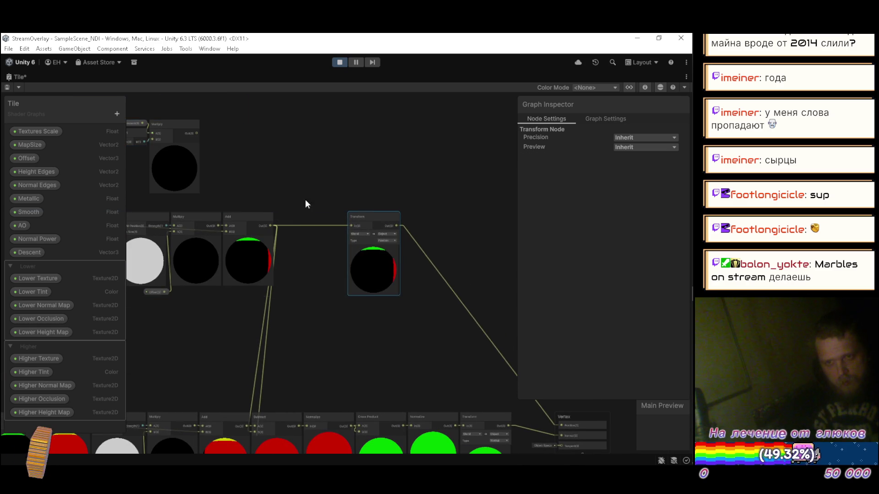
pyautogui.moveTo(270, 185); pyautogui.dragTo(378, 218)
pyautogui.click(353, 249)
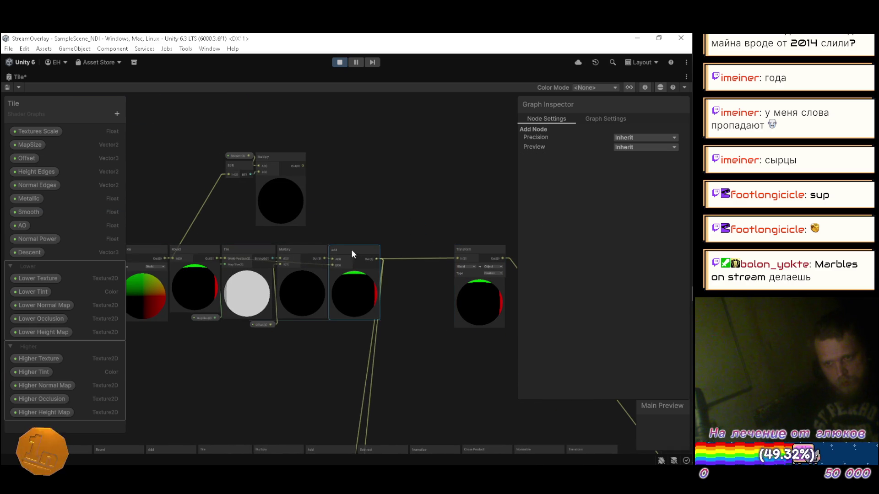
pyautogui.moveTo(377, 259); pyautogui.dragTo(397, 252)
# Step: Add a second Add node after Add, wiring Multiply Out into its A and its Out into Transform In
pyautogui.write('add')
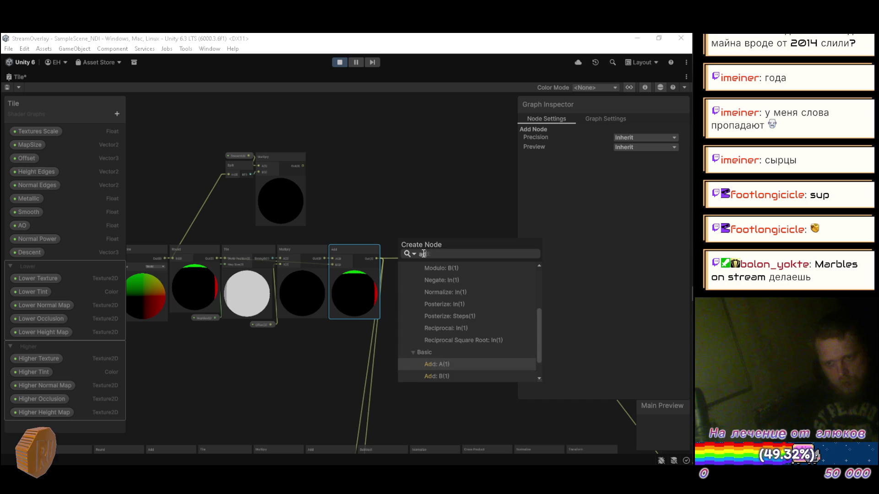
pyautogui.press('Return')
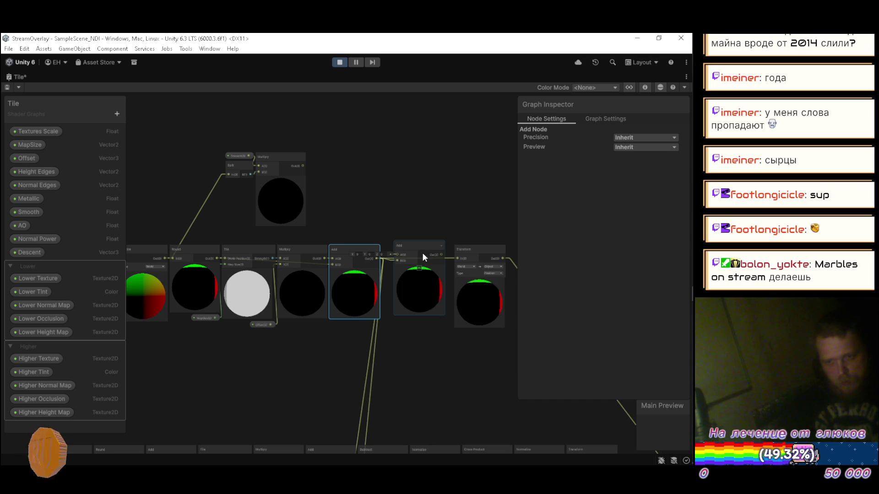
pyautogui.scroll(3, 386, 228)
pyautogui.moveTo(264, 142)
pyautogui.mouseDown()
pyautogui.moveTo(391, 217)
pyautogui.moveTo(393, 265)
pyautogui.mouseUp()
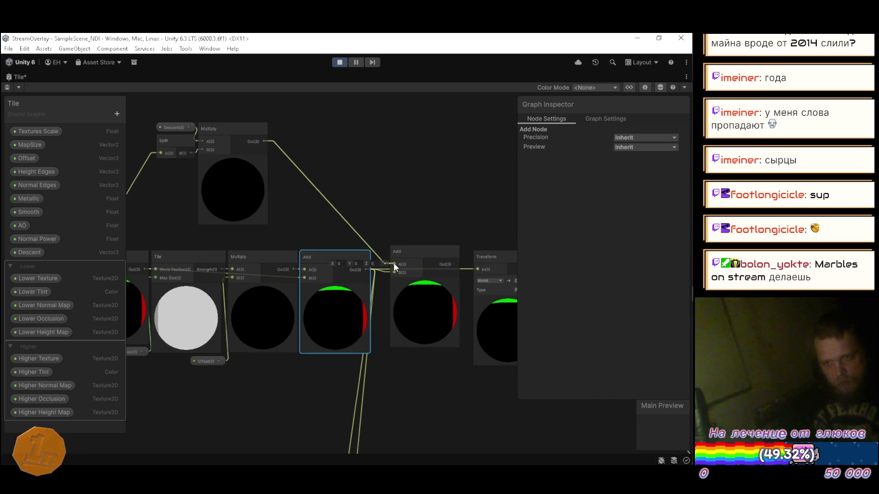
pyautogui.moveTo(456, 264); pyautogui.dragTo(476, 270)
pyautogui.moveTo(459, 229)
pyautogui.mouseDown()
pyautogui.moveTo(394, 221)
pyautogui.moveTo(462, 230)
pyautogui.mouseUp()
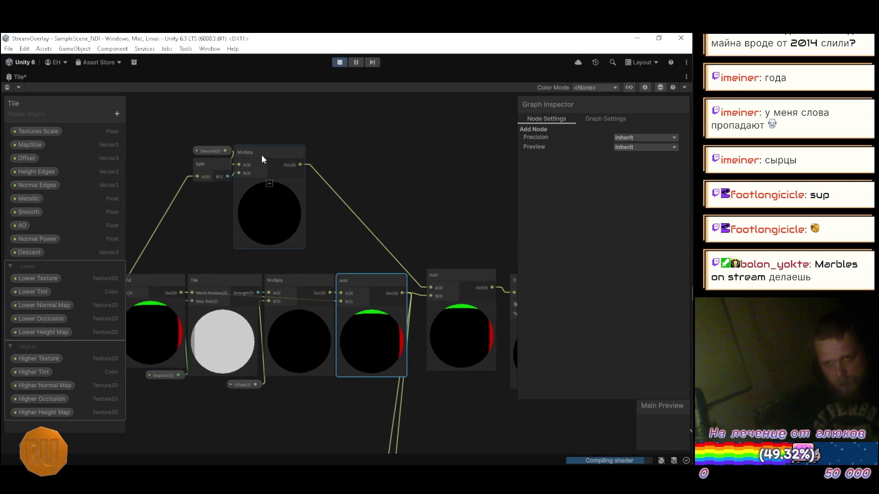
# Step: Tidy the layout by shifting Multiply down-right and moving the new Add and Transform closer together
pyautogui.moveTo(258, 156)
pyautogui.mouseDown()
pyautogui.moveTo(359, 180)
pyautogui.moveTo(179, 132)
pyautogui.moveTo(299, 161)
pyautogui.mouseUp()
pyautogui.moveTo(477, 173); pyautogui.dragTo(360, 144)
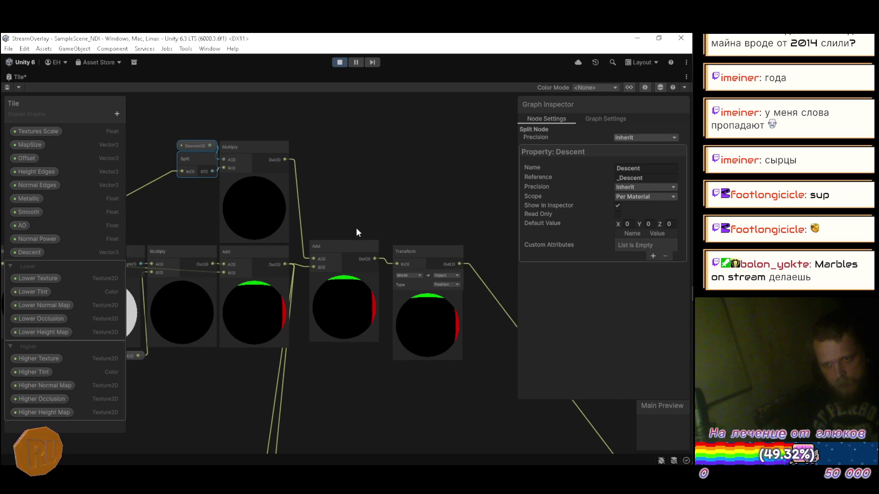
pyautogui.click(327, 251)
pyautogui.moveTo(327, 251); pyautogui.dragTo(321, 252)
pyautogui.moveTo(411, 251); pyautogui.dragTo(383, 255)
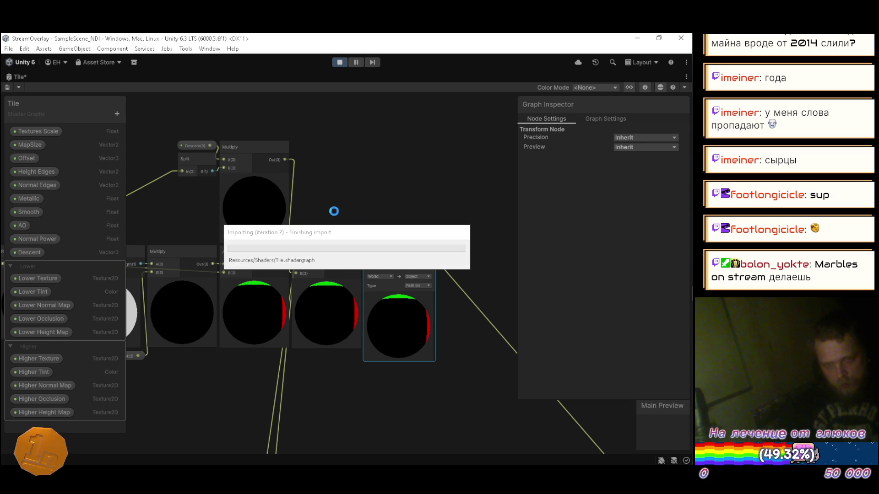
# Step: Move the Descent, Split and Multiply group lower and bring the upper node rows into view
pyautogui.moveTo(203, 128)
pyautogui.mouseDown()
pyautogui.moveTo(283, 196)
pyautogui.moveTo(351, 94)
pyautogui.moveTo(257, 299)
pyautogui.moveTo(367, 187)
pyautogui.moveTo(353, 183)
pyautogui.moveTo(292, 236)
pyautogui.moveTo(275, 188)
pyautogui.mouseUp()
pyautogui.scroll(-5, 270, 188)
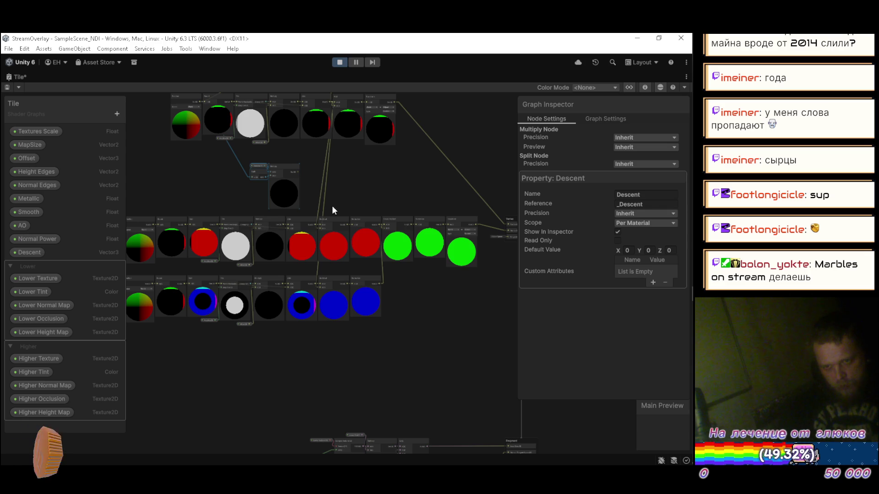
pyautogui.click(205, 341)
pyautogui.moveTo(341, 217)
pyautogui.mouseDown()
pyautogui.moveTo(362, 205)
pyautogui.moveTo(262, 207)
pyautogui.mouseUp()
pyautogui.scroll(3, 375, 211)
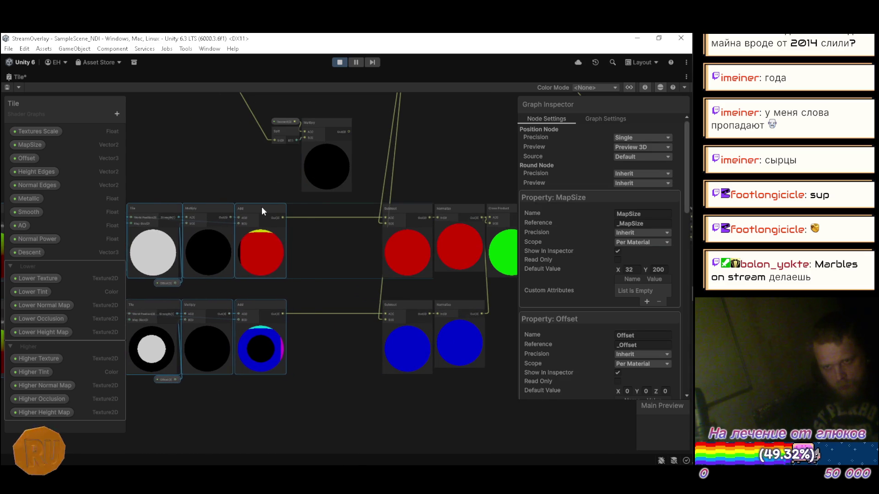
pyautogui.click(316, 202)
pyautogui.moveTo(316, 202)
pyautogui.mouseDown()
pyautogui.moveTo(349, 244)
pyautogui.moveTo(406, 229)
pyautogui.mouseUp()
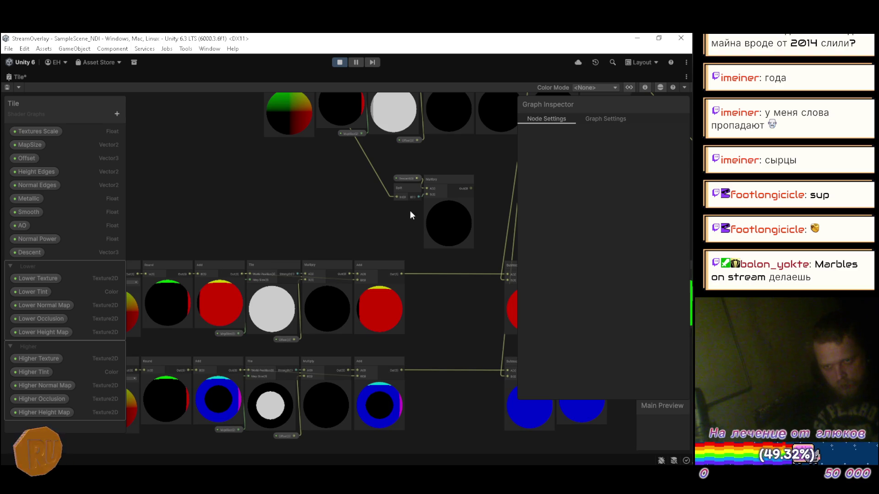
pyautogui.moveTo(429, 186); pyautogui.dragTo(378, 197)
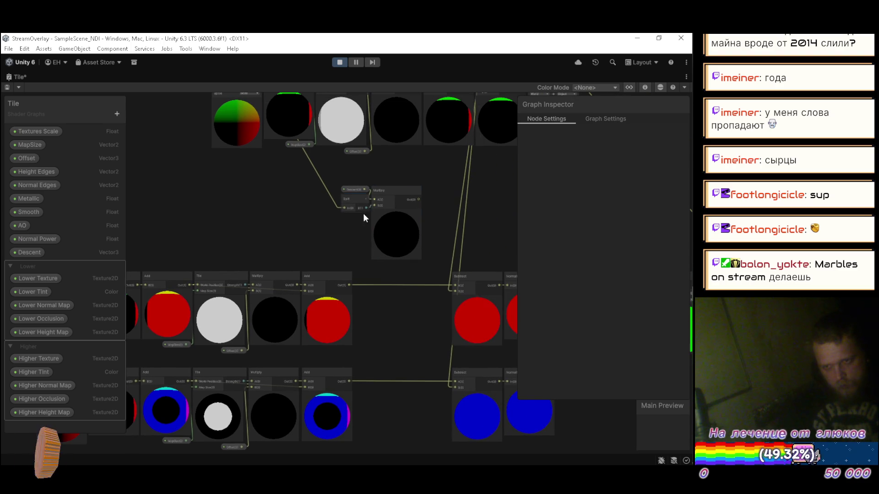
pyautogui.moveTo(360, 230)
pyautogui.mouseDown()
pyautogui.moveTo(353, 251)
pyautogui.moveTo(390, 273)
pyautogui.moveTo(454, 249)
pyautogui.mouseUp()
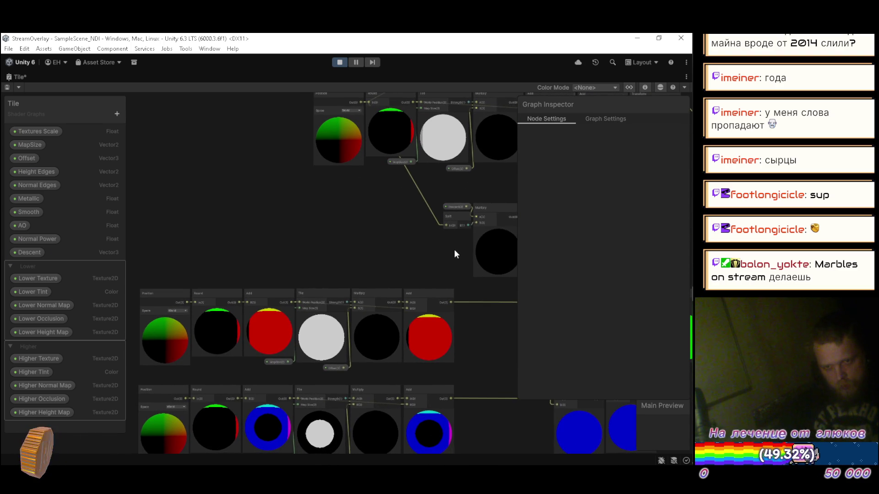
# Step: Begin wiring the Round node's input, cancel the search, and pan and zoom across the rows to check
pyautogui.moveTo(187, 301)
pyautogui.mouseDown()
pyautogui.moveTo(444, 225)
pyautogui.moveTo(269, 222)
pyautogui.moveTo(278, 227)
pyautogui.mouseUp()
pyautogui.press('Escape')
pyautogui.moveTo(324, 286); pyautogui.dragTo(255, 265)
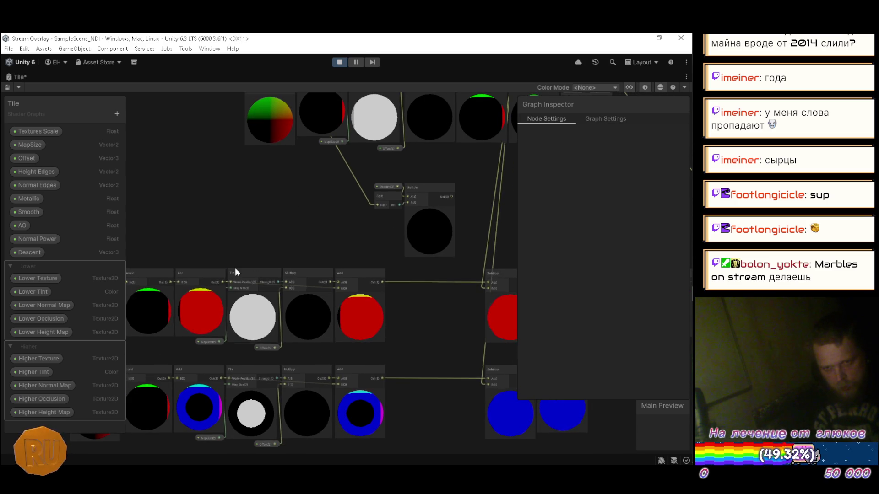
pyautogui.scroll(5, 226, 284)
pyautogui.scroll(-3, 247, 270)
pyautogui.moveTo(339, 231); pyautogui.dragTo(424, 229)
pyautogui.scroll(5, 314, 274)
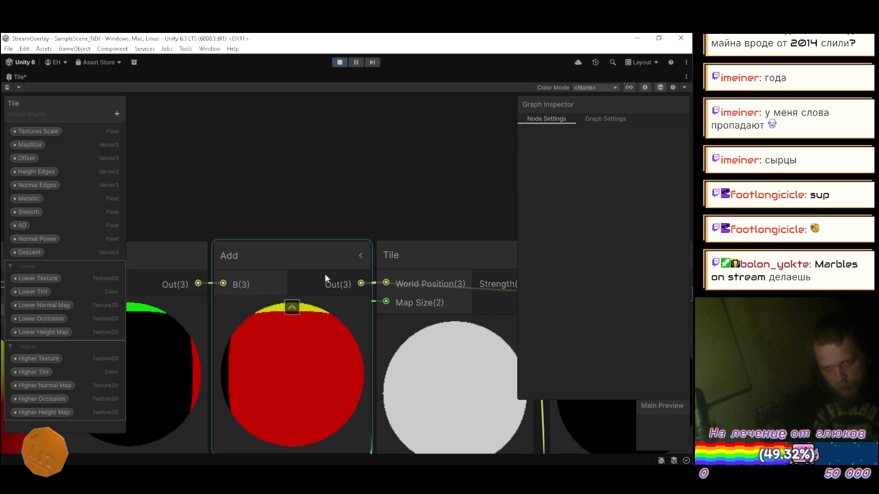
pyautogui.scroll(-5, 324, 275)
pyautogui.scroll(3, 208, 279)
pyautogui.scroll(-3, 229, 277)
pyautogui.scroll(4, 330, 279)
pyautogui.scroll(-4, 330, 279)
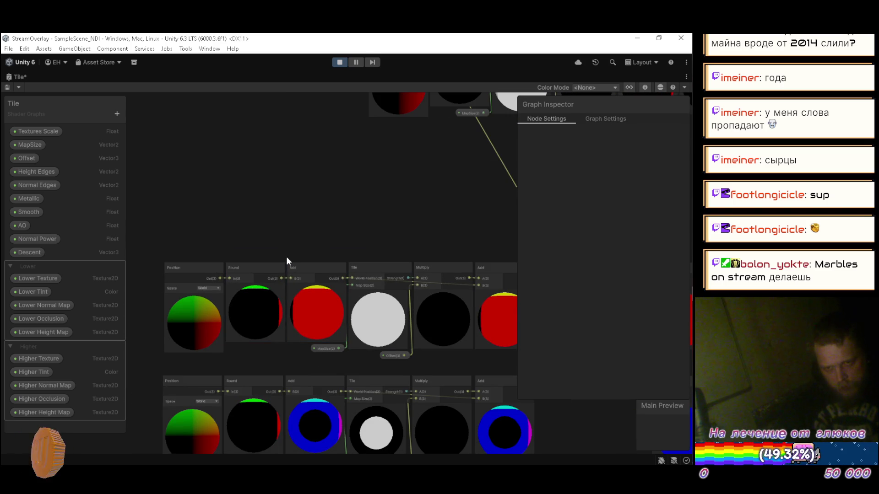
pyautogui.scroll(3, 287, 279)
# Step: Place Round after Add in the upper row, wiring Add Out to Round In and Round Out to Tile's World Position
pyautogui.moveTo(242, 255)
pyautogui.mouseDown()
pyautogui.moveTo(265, 184)
pyautogui.moveTo(383, 144)
pyautogui.mouseUp()
pyautogui.moveTo(320, 303); pyautogui.dragTo(217, 306)
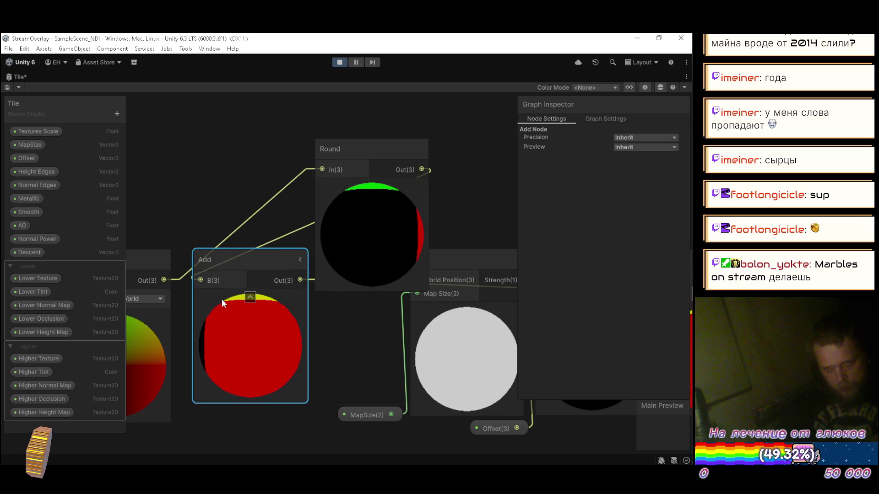
pyautogui.moveTo(224, 257)
pyautogui.mouseDown()
pyautogui.moveTo(202, 256)
pyautogui.moveTo(213, 260)
pyautogui.mouseUp()
pyautogui.moveTo(375, 150); pyautogui.dragTo(306, 149)
pyautogui.moveTo(352, 168); pyautogui.dragTo(417, 279)
pyautogui.moveTo(329, 155); pyautogui.dragTo(414, 174)
pyautogui.moveTo(282, 280)
pyautogui.mouseDown()
pyautogui.moveTo(342, 180)
pyautogui.moveTo(364, 180)
pyautogui.moveTo(334, 256)
pyautogui.mouseUp()
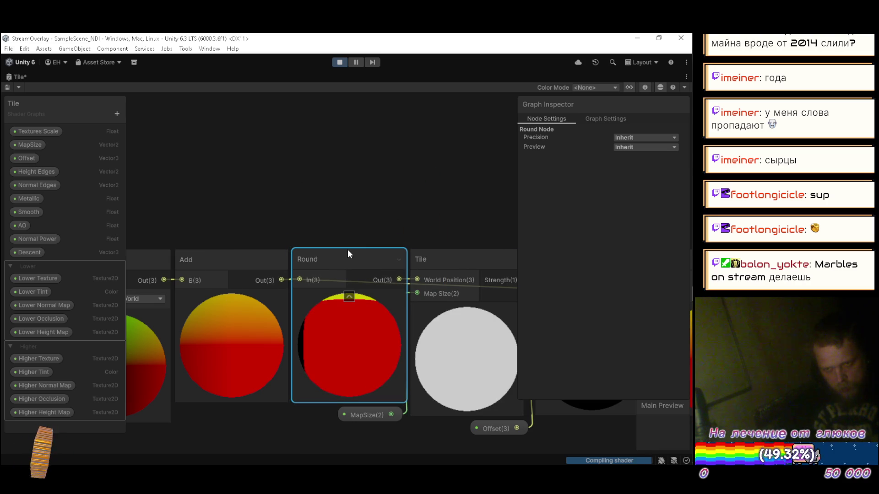
# Step: Pan across the node rows to check the chain and reposition the Add node slightly
pyautogui.moveTo(370, 216)
pyautogui.mouseDown()
pyautogui.moveTo(281, 188)
pyautogui.moveTo(204, 216)
pyautogui.moveTo(372, 219)
pyautogui.moveTo(312, 216)
pyautogui.mouseUp()
pyautogui.scroll(-3, 293, 192)
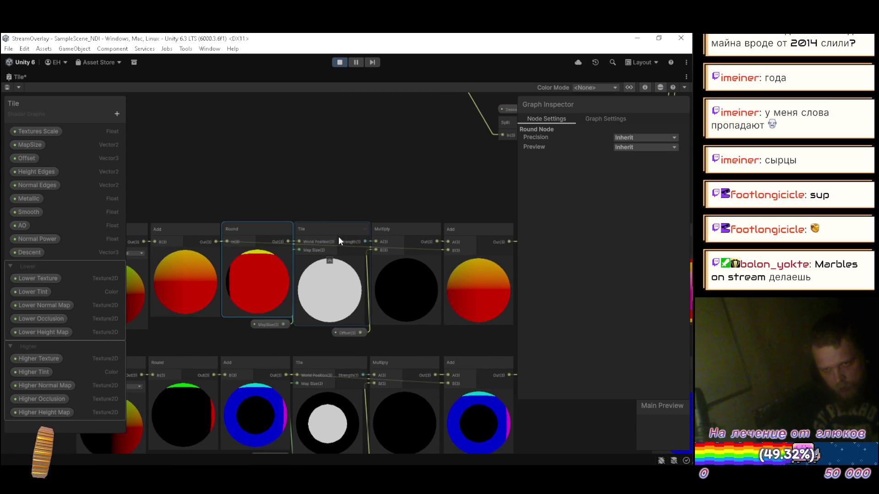
pyautogui.scroll(3, 301, 241)
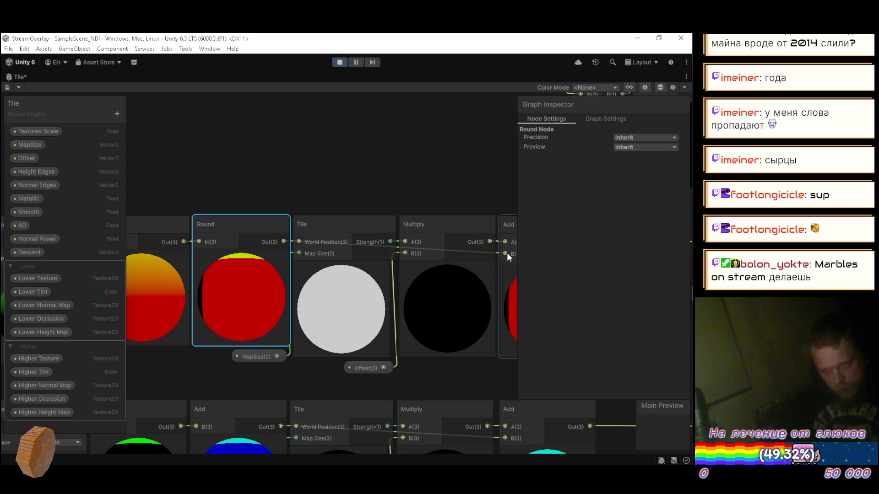
pyautogui.scroll(-3, 507, 252)
pyautogui.moveTo(402, 249)
pyautogui.mouseDown()
pyautogui.moveTo(391, 249)
pyautogui.moveTo(441, 246)
pyautogui.mouseUp()
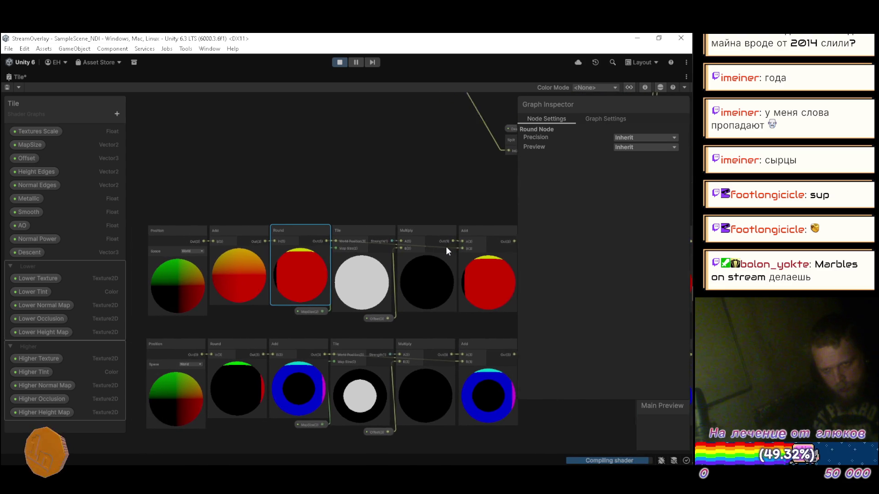
pyautogui.moveTo(348, 246); pyautogui.dragTo(323, 246)
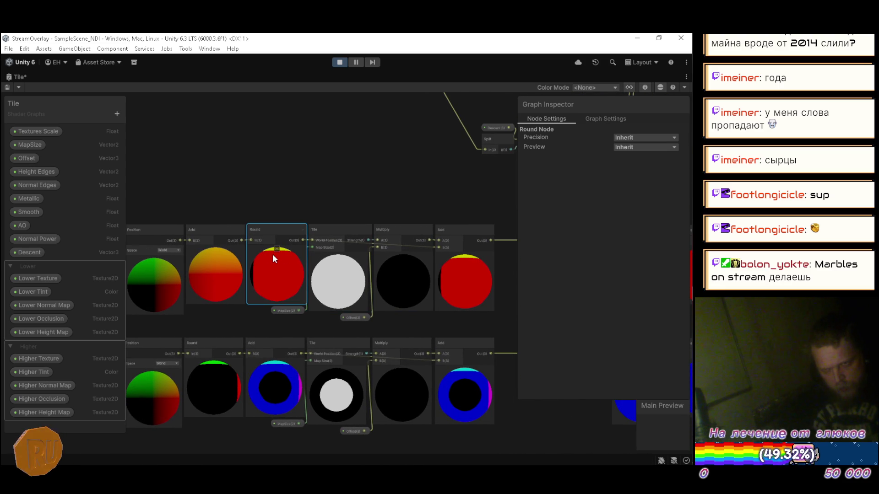
pyautogui.moveTo(454, 259)
pyautogui.mouseDown()
pyautogui.moveTo(375, 262)
pyautogui.moveTo(396, 287)
pyautogui.moveTo(355, 288)
pyautogui.moveTo(334, 261)
pyautogui.mouseUp()
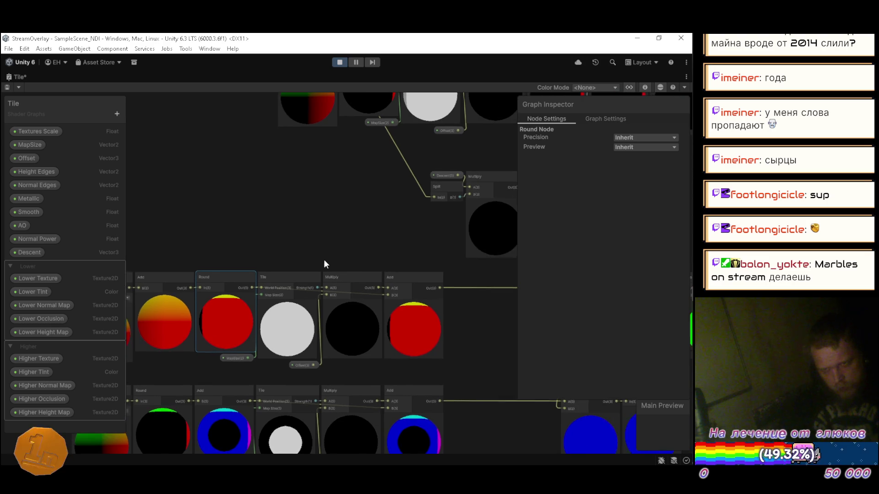
pyautogui.moveTo(180, 290)
pyautogui.mouseDown()
pyautogui.moveTo(267, 257)
pyautogui.moveTo(180, 277)
pyautogui.moveTo(169, 292)
pyautogui.moveTo(425, 199)
pyautogui.moveTo(276, 207)
pyautogui.mouseUp()
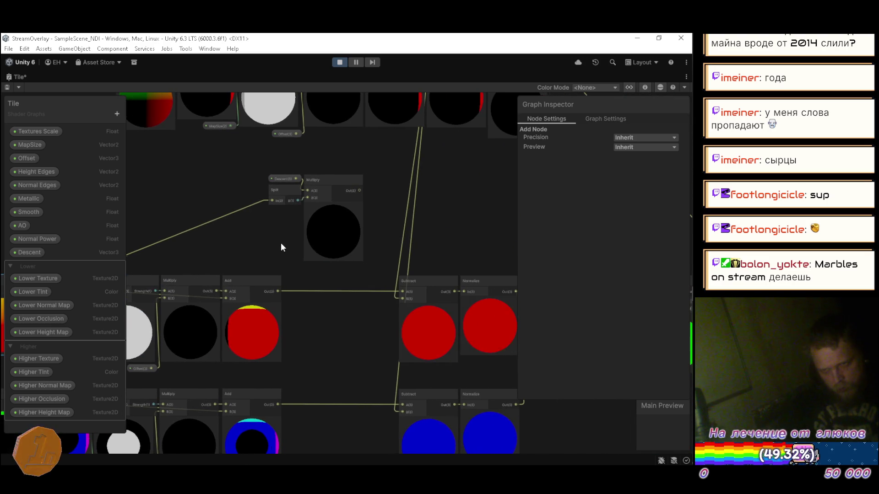
# Step: Create a new Add node after the upper row's Add, feeding Multiply's result into A and its output into Subtract
pyautogui.moveTo(304, 298); pyautogui.dragTo(314, 298)
pyautogui.write('add')
pyautogui.press('Return')
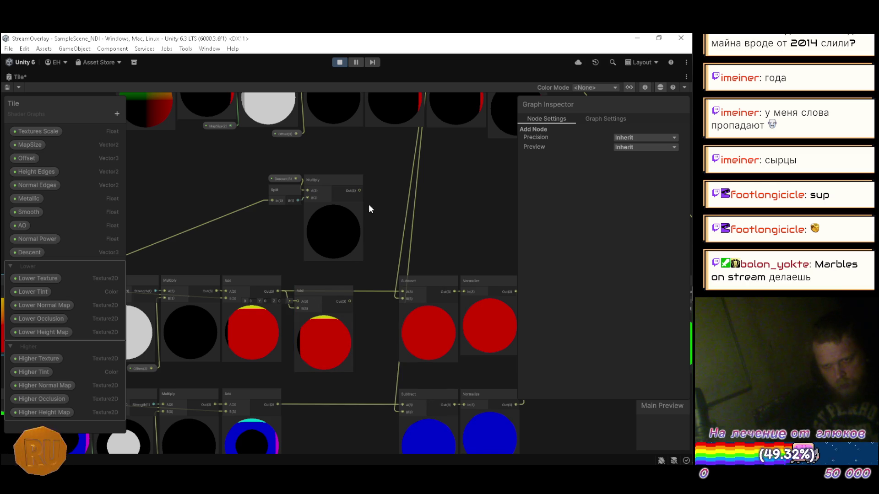
pyautogui.moveTo(359, 190); pyautogui.dragTo(298, 302)
pyautogui.moveTo(287, 167)
pyautogui.mouseDown()
pyautogui.moveTo(330, 201)
pyautogui.moveTo(280, 184)
pyautogui.moveTo(248, 189)
pyautogui.mouseUp()
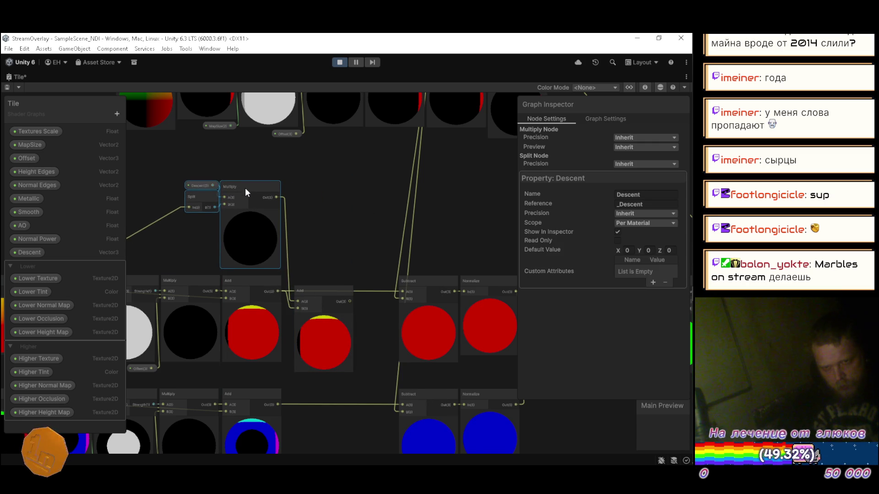
pyautogui.moveTo(322, 290); pyautogui.dragTo(312, 279)
pyautogui.scroll(2, 345, 245)
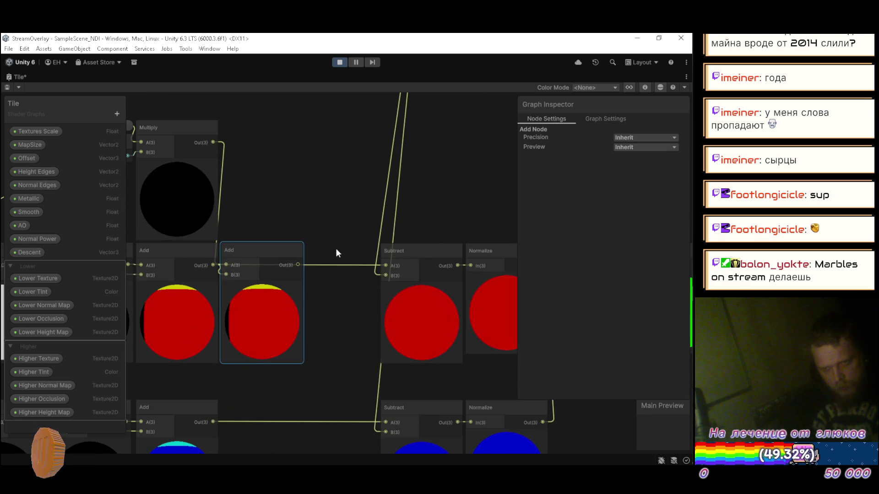
pyautogui.moveTo(338, 265); pyautogui.dragTo(392, 264)
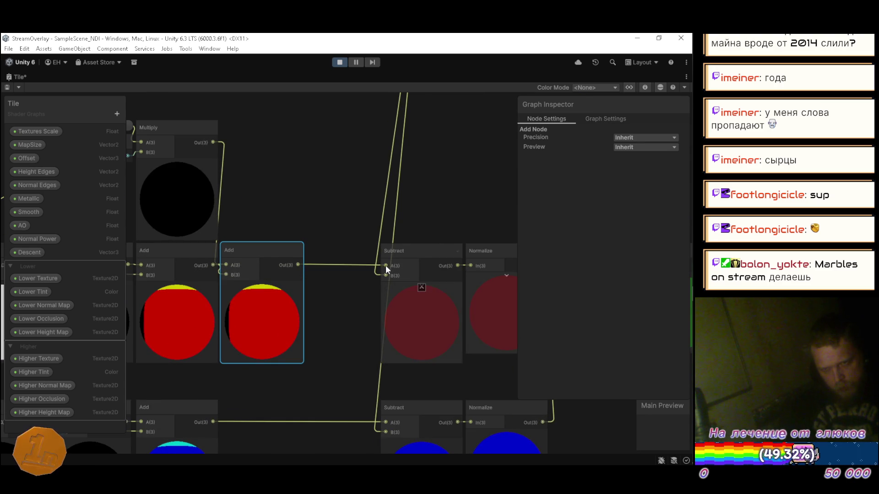
pyautogui.scroll(-5, 391, 263)
# Step: Shift the upper-row nodes right, then duplicate the Descent, Split and Multiply group
pyautogui.moveTo(169, 208); pyautogui.dragTo(318, 260)
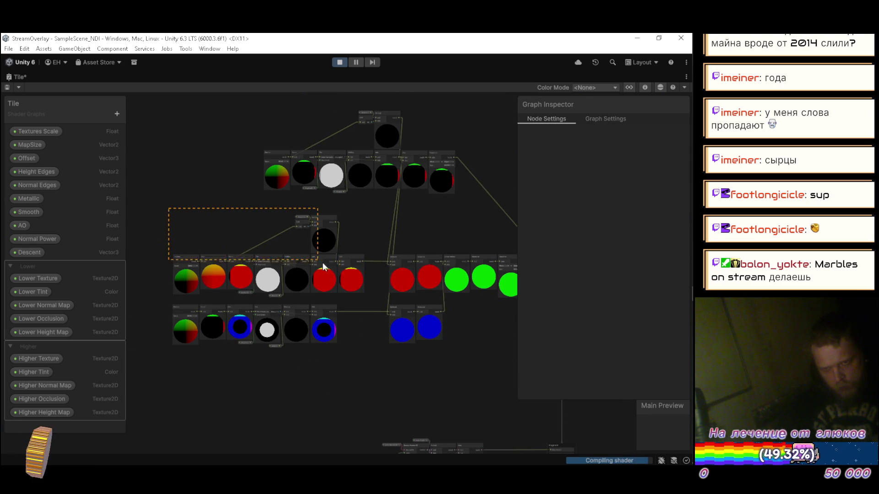
pyautogui.moveTo(362, 284); pyautogui.dragTo(362, 284)
pyautogui.scroll(3, 364, 275)
pyautogui.moveTo(334, 249); pyautogui.dragTo(370, 248)
pyautogui.click(368, 218)
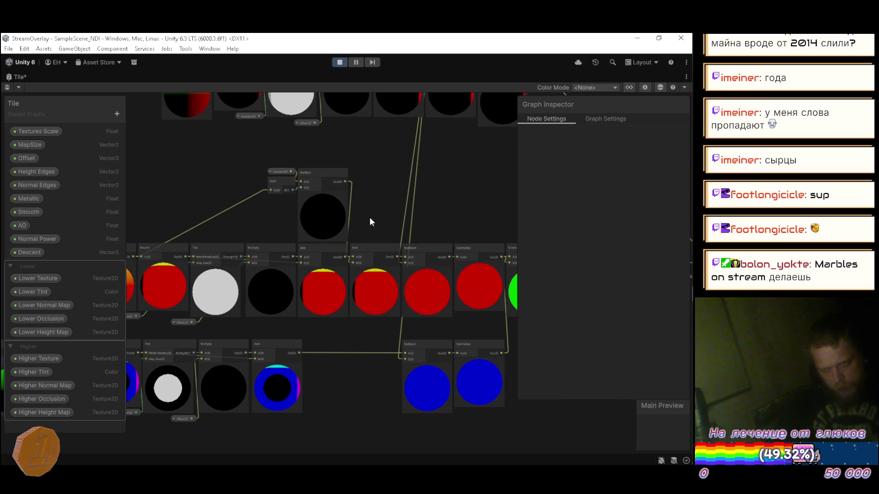
pyautogui.scroll(4, 283, 194)
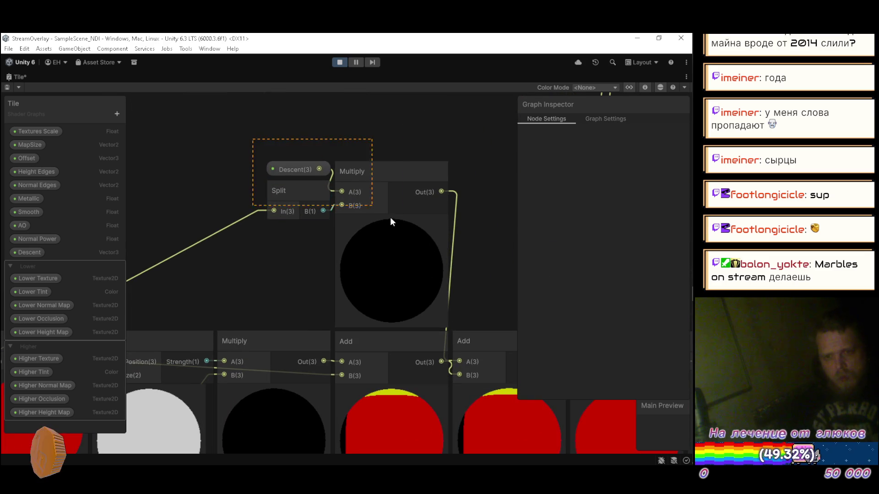
pyautogui.moveTo(377, 207); pyautogui.dragTo(416, 243)
pyautogui.scroll(-6, 415, 243)
pyautogui.hotkey('ctrl', 'd')
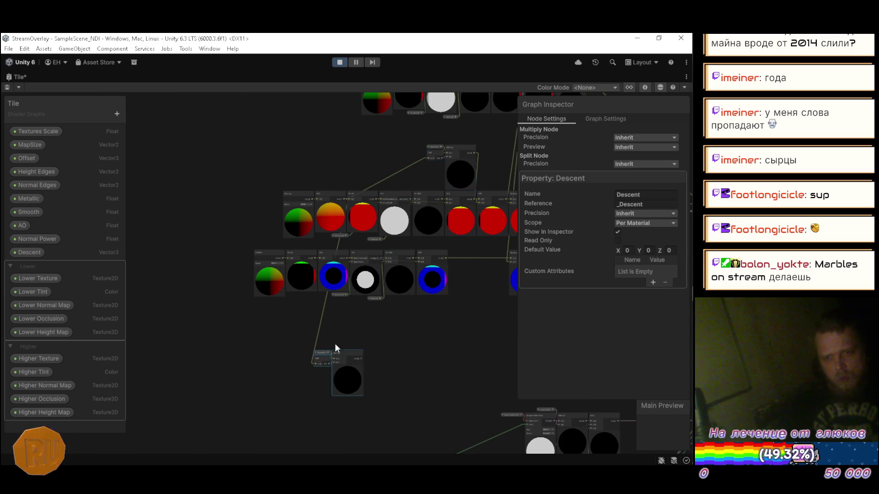
# Step: In the lower row, connect Position to Add's B input and place Add ahead of Round
pyautogui.scroll(4, 333, 344)
pyautogui.scroll(2, 301, 175)
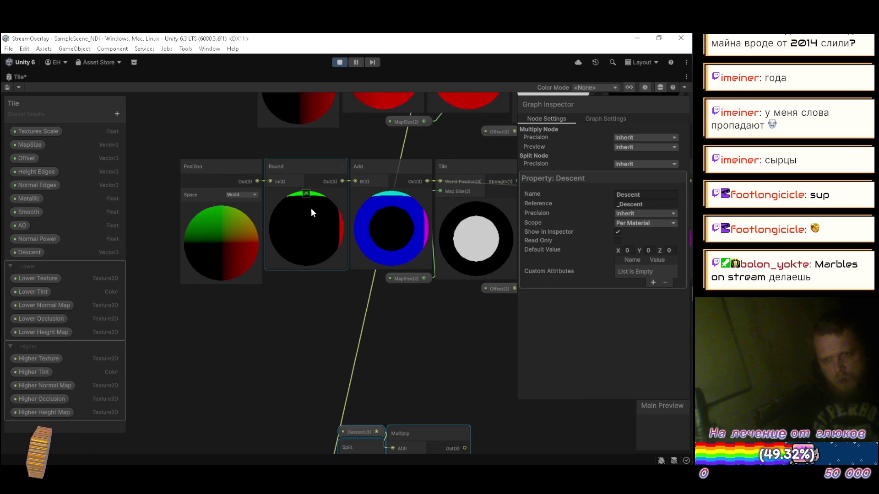
pyautogui.scroll(3, 308, 213)
pyautogui.moveTo(241, 210); pyautogui.dragTo(389, 213)
pyautogui.moveTo(210, 196); pyautogui.dragTo(119, 196)
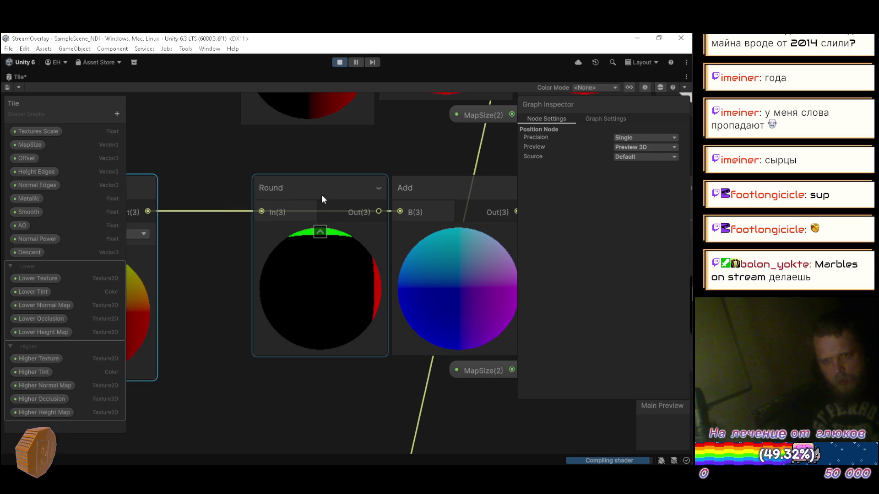
pyautogui.scroll(-3, 311, 237)
pyautogui.scroll(2, 392, 232)
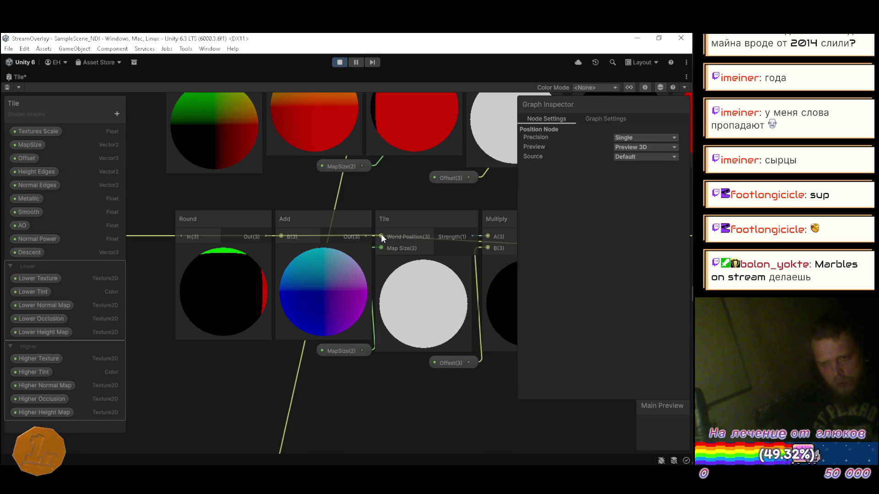
pyautogui.moveTo(335, 225); pyautogui.dragTo(158, 226)
pyautogui.moveTo(277, 236)
pyautogui.mouseDown()
pyautogui.moveTo(372, 239)
pyautogui.moveTo(390, 230)
pyautogui.mouseUp()
pyautogui.moveTo(248, 232); pyautogui.dragTo(258, 244)
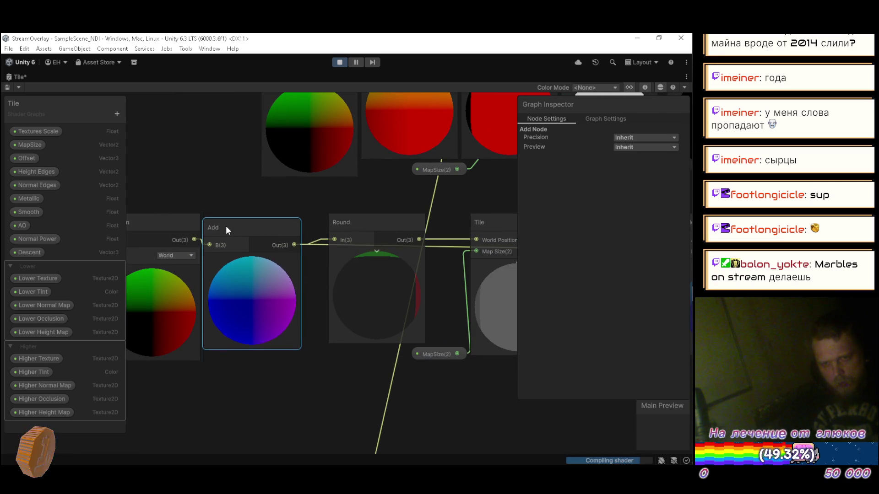
# Step: Connect Round's output to the Add node's B input
pyautogui.scroll(-3, 226, 225)
pyautogui.moveTo(312, 202)
pyautogui.mouseDown()
pyautogui.moveTo(300, 235)
pyautogui.moveTo(274, 248)
pyautogui.mouseUp()
pyautogui.scroll(4, 316, 244)
pyautogui.scroll(-3, 316, 247)
pyautogui.moveTo(334, 247)
pyautogui.mouseDown()
pyautogui.moveTo(284, 268)
pyautogui.moveTo(218, 270)
pyautogui.mouseUp()
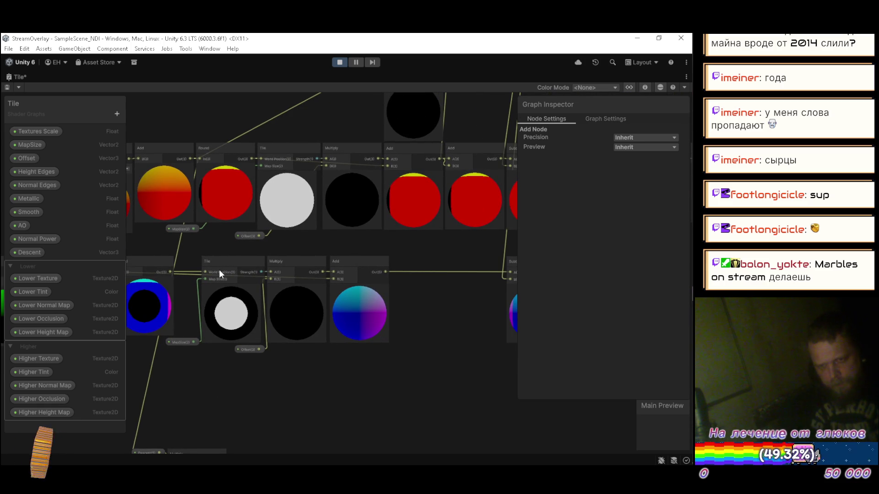
pyautogui.scroll(3, 177, 274)
pyautogui.moveTo(165, 269)
pyautogui.mouseDown()
pyautogui.moveTo(433, 274)
pyautogui.moveTo(432, 281)
pyautogui.moveTo(380, 281)
pyautogui.moveTo(373, 264)
pyautogui.moveTo(246, 279)
pyautogui.mouseUp()
# Step: Create a new Add node, move the lower row down, and feed the Add output into the copied Split
pyautogui.scroll(-3, 433, 283)
pyautogui.scroll(2, 333, 252)
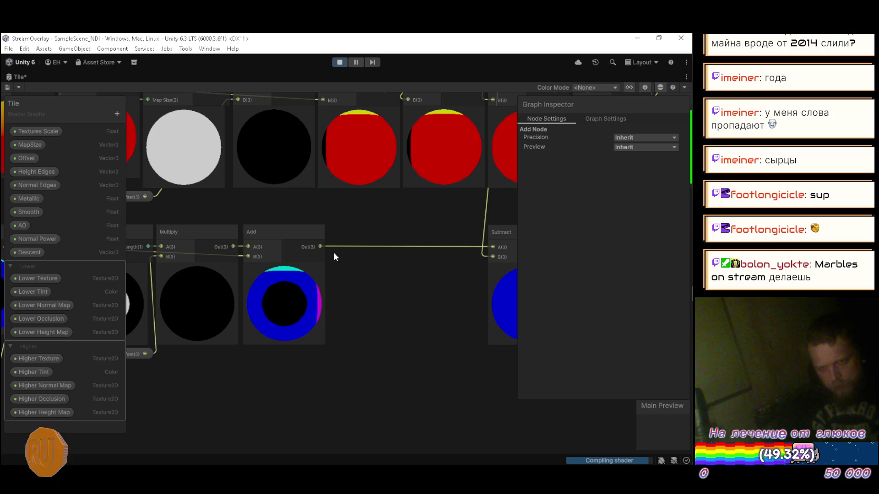
pyautogui.press('space')
pyautogui.write('add')
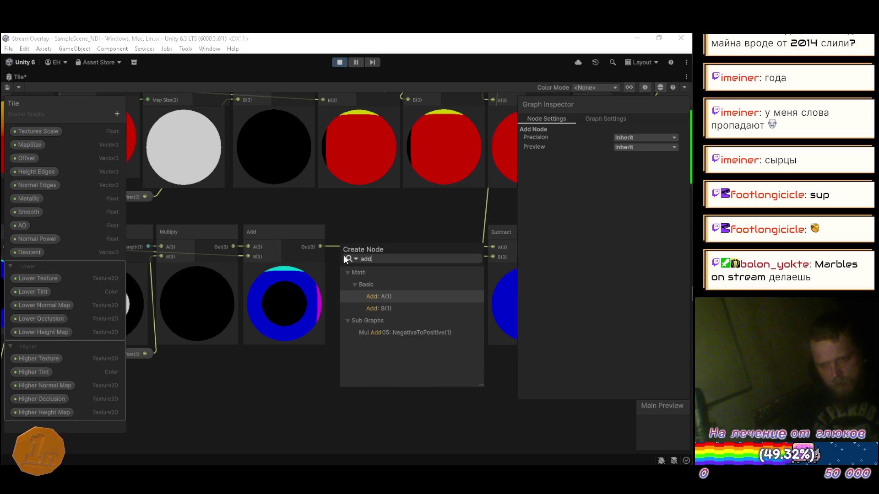
pyautogui.press('Down')
pyautogui.press('Return')
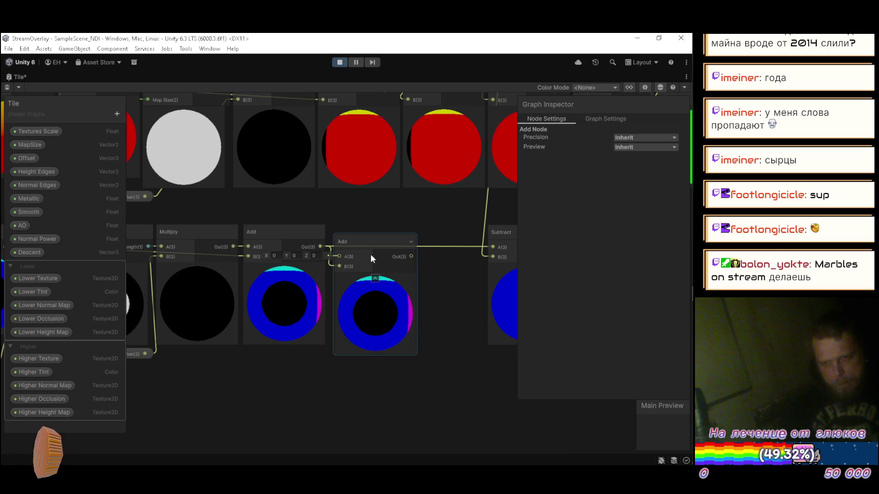
pyautogui.scroll(-2, 342, 298)
pyautogui.moveTo(342, 298); pyautogui.dragTo(409, 324)
pyautogui.moveTo(155, 329)
pyautogui.mouseDown()
pyautogui.moveTo(451, 251)
pyautogui.moveTo(460, 278)
pyautogui.moveTo(445, 312)
pyautogui.mouseUp()
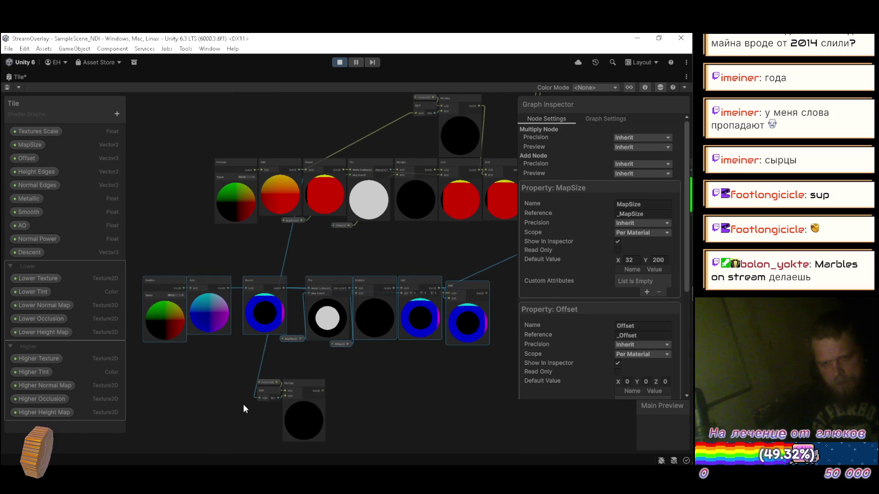
pyautogui.click(202, 378)
pyautogui.scroll(3, 218, 311)
pyautogui.moveTo(243, 256)
pyautogui.mouseDown()
pyautogui.moveTo(293, 436)
pyautogui.moveTo(295, 372)
pyautogui.mouseUp()
# Step: Move the duplicated Descent, Split and Multiply group above the lower row
pyautogui.moveTo(277, 411)
pyautogui.mouseDown()
pyautogui.moveTo(314, 379)
pyautogui.moveTo(439, 314)
pyautogui.mouseUp()
pyautogui.moveTo(381, 340)
pyautogui.mouseDown()
pyautogui.moveTo(271, 397)
pyautogui.moveTo(353, 207)
pyautogui.moveTo(438, 181)
pyautogui.moveTo(246, 380)
pyautogui.moveTo(328, 303)
pyautogui.mouseUp()
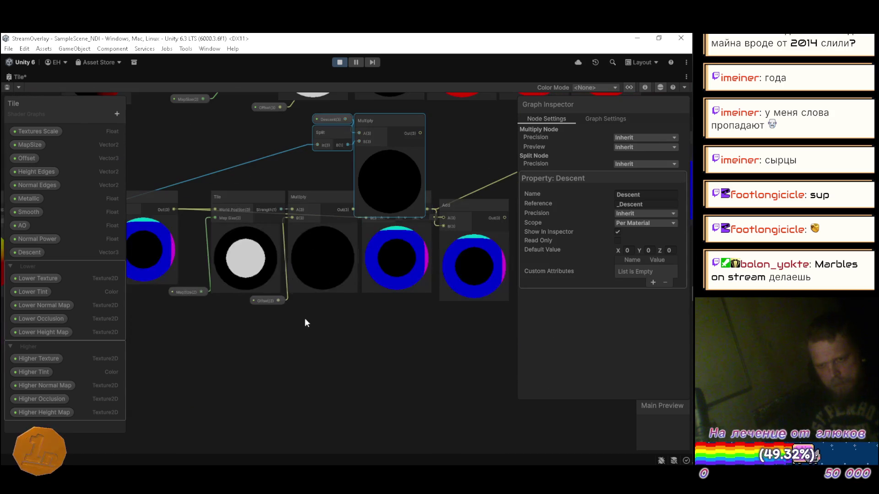
pyautogui.scroll(-3, 366, 353)
pyautogui.click(212, 345)
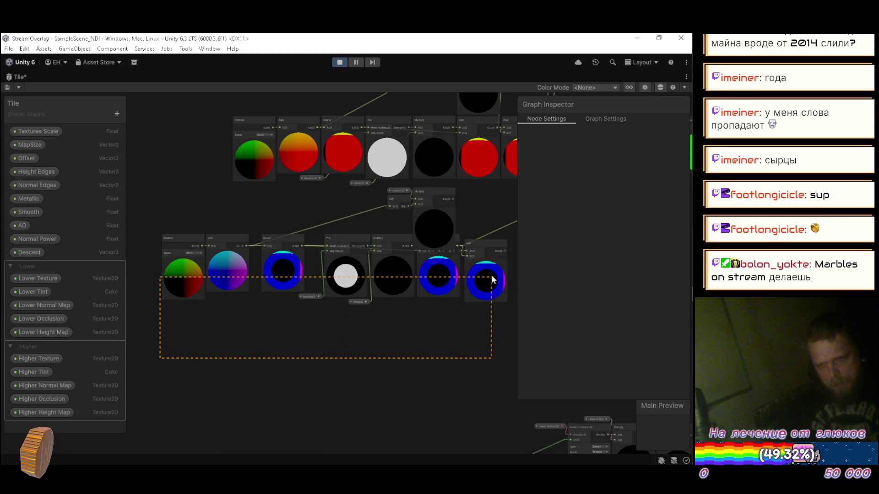
# Step: Wire Multiply's output into the ring-preview Add's A input and feed that Add into Subtract's A
pyautogui.moveTo(491, 280); pyautogui.dragTo(484, 263)
pyautogui.scroll(3, 473, 237)
pyautogui.click(473, 209)
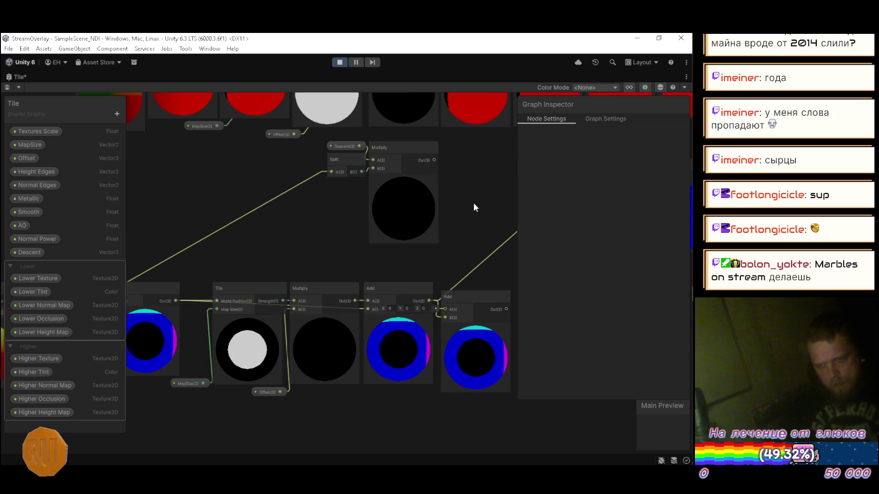
pyautogui.moveTo(404, 215)
pyautogui.mouseDown()
pyautogui.moveTo(397, 331)
pyautogui.moveTo(412, 365)
pyautogui.mouseUp()
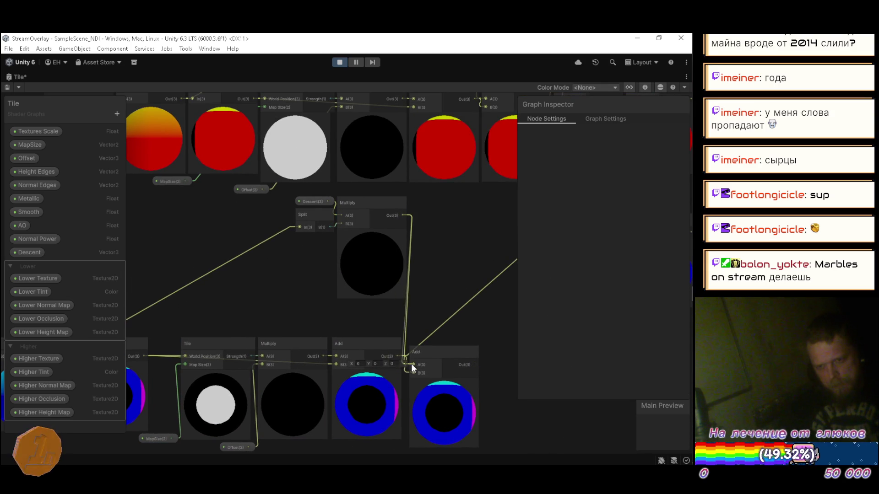
pyautogui.moveTo(426, 328)
pyautogui.mouseDown()
pyautogui.moveTo(276, 358)
pyautogui.moveTo(302, 300)
pyautogui.moveTo(331, 293)
pyautogui.mouseUp()
pyautogui.moveTo(382, 246); pyautogui.dragTo(378, 250)
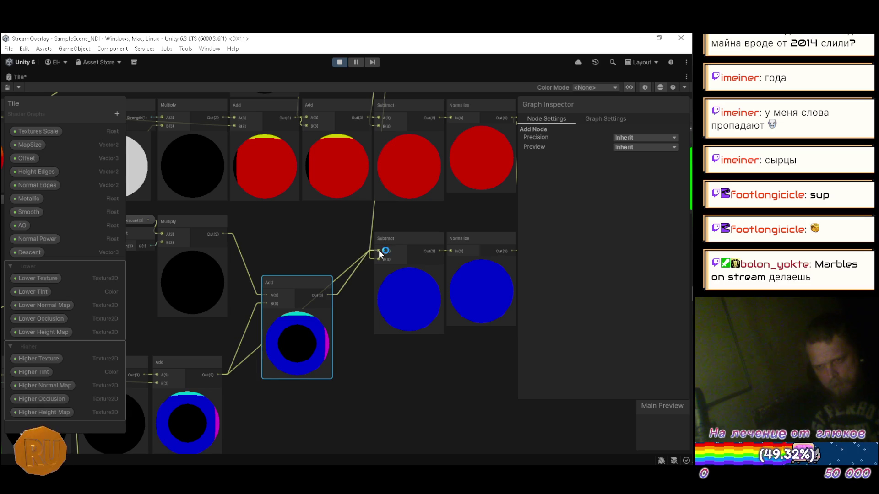
# Step: Place Add beside Subtract and move the Add, Subtract and Normalize chain into line with the lower row
pyautogui.moveTo(311, 278)
pyautogui.mouseDown()
pyautogui.moveTo(345, 251)
pyautogui.moveTo(342, 239)
pyautogui.mouseUp()
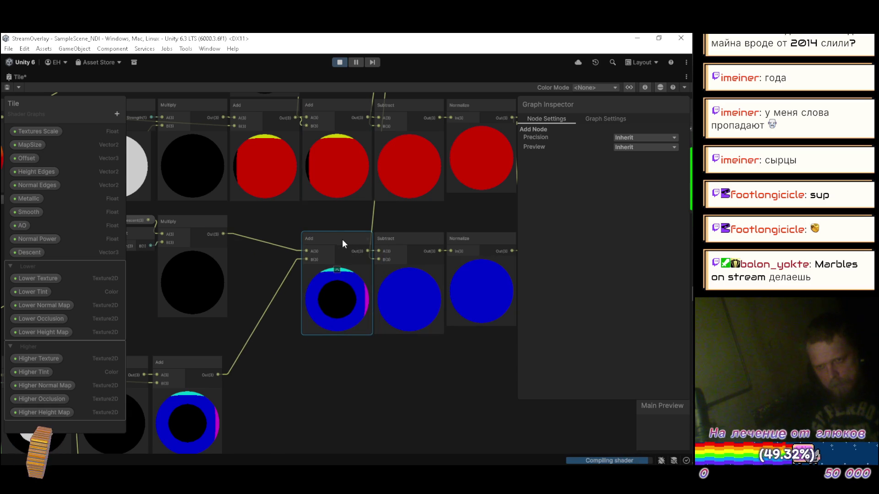
pyautogui.scroll(-5, 341, 238)
pyautogui.moveTo(175, 347); pyautogui.dragTo(412, 292)
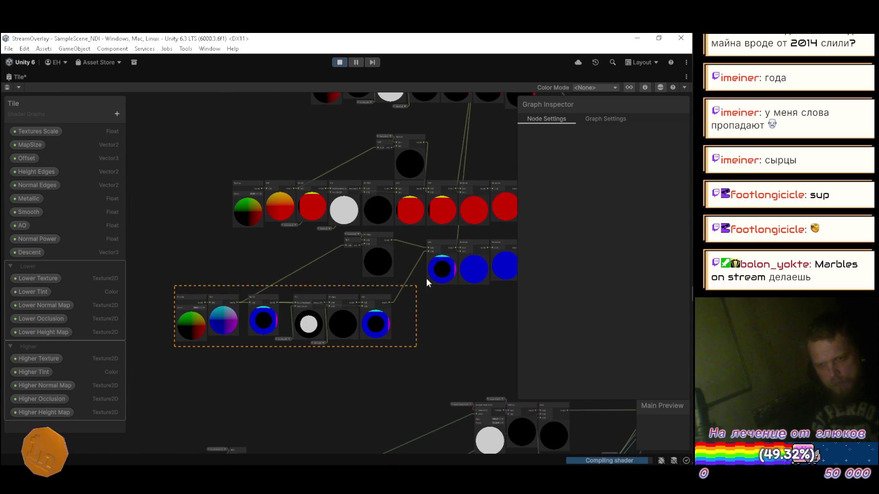
pyautogui.moveTo(502, 237); pyautogui.dragTo(501, 237)
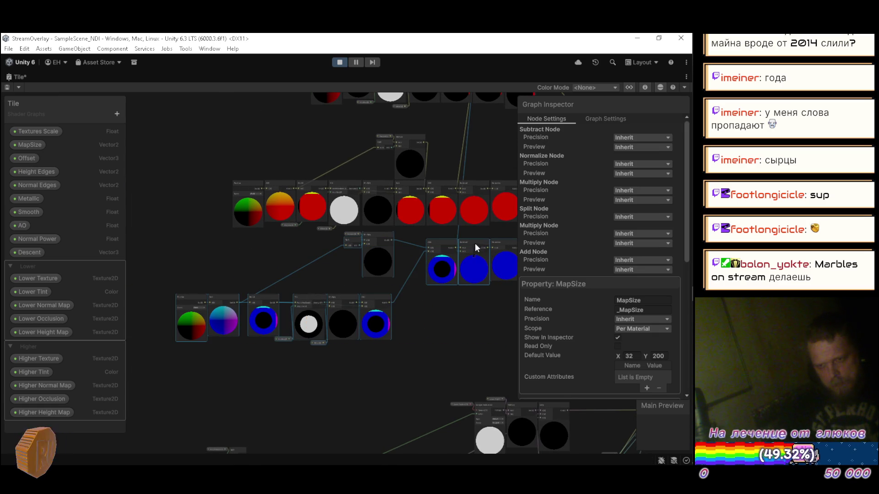
pyautogui.scroll(3, 481, 245)
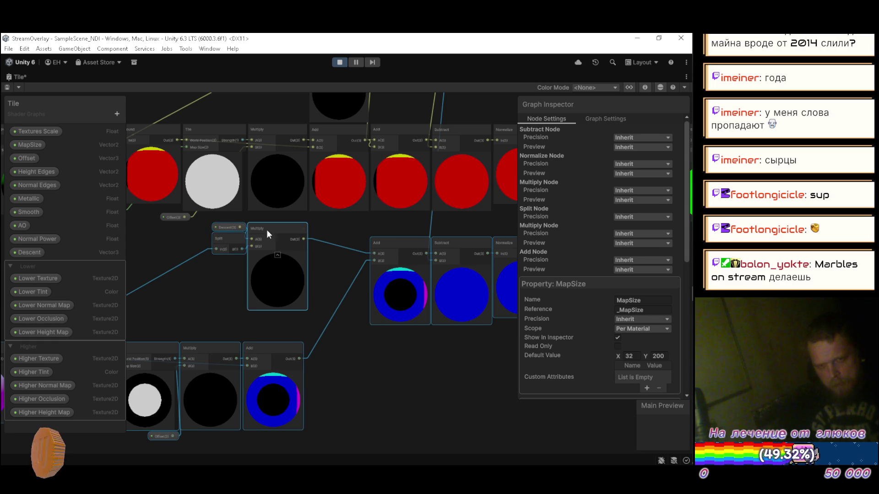
pyautogui.scroll(-5, 218, 257)
pyautogui.moveTo(347, 322); pyautogui.dragTo(384, 325)
pyautogui.click(388, 324)
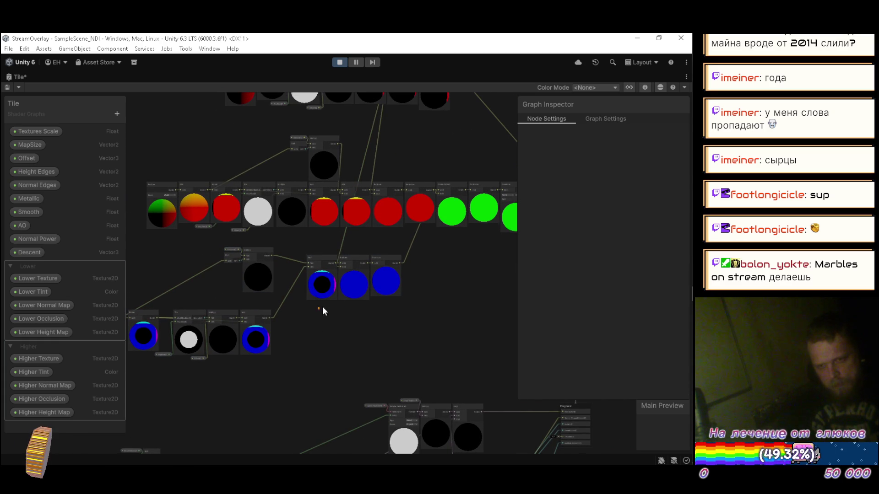
pyautogui.moveTo(318, 309); pyautogui.dragTo(446, 267)
pyautogui.scroll(5, 368, 312)
pyautogui.moveTo(347, 303)
pyautogui.mouseDown()
pyautogui.moveTo(389, 279)
pyautogui.moveTo(398, 360)
pyautogui.mouseUp()
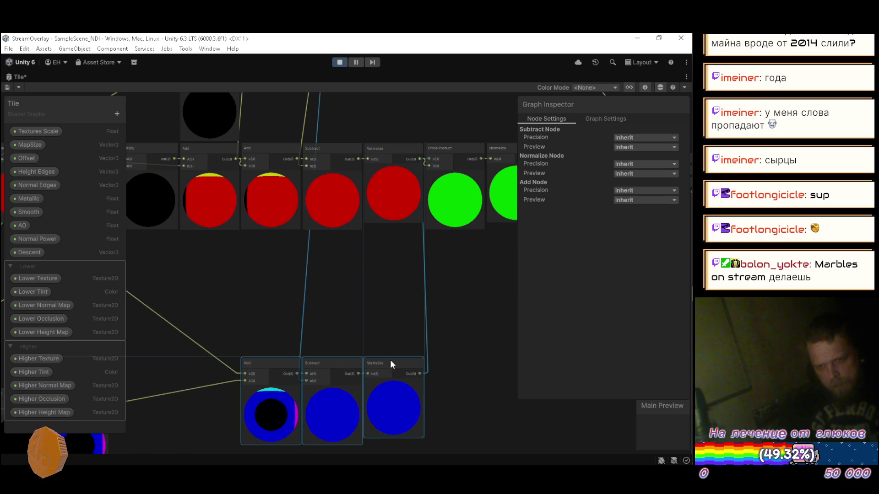
# Step: Shift the Descent, Split and Multiply nodes left and drop the Position node below the middle row
pyautogui.scroll(-4, 392, 359)
pyautogui.scroll(4, 323, 304)
pyautogui.moveTo(323, 309)
pyautogui.mouseDown()
pyautogui.moveTo(371, 300)
pyautogui.moveTo(384, 288)
pyautogui.mouseUp()
pyautogui.moveTo(314, 173)
pyautogui.mouseDown()
pyautogui.moveTo(356, 193)
pyautogui.moveTo(348, 177)
pyautogui.mouseUp()
pyautogui.scroll(-4, 348, 177)
pyautogui.moveTo(237, 234); pyautogui.dragTo(356, 270)
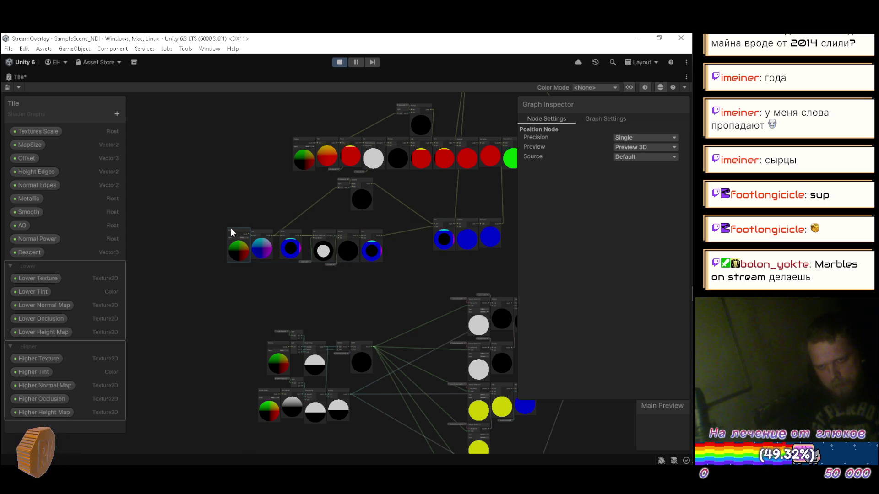
# Step: Set the Round node beside Add and shift Position, Add and Round right into line
pyautogui.scroll(5, 234, 231)
pyautogui.moveTo(235, 229); pyautogui.dragTo(242, 231)
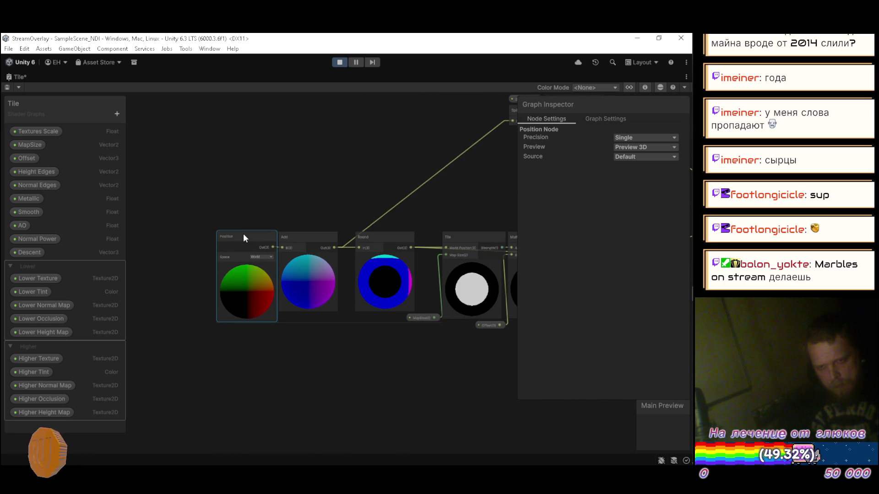
pyautogui.scroll(3, 375, 243)
pyautogui.moveTo(376, 243); pyautogui.dragTo(345, 243)
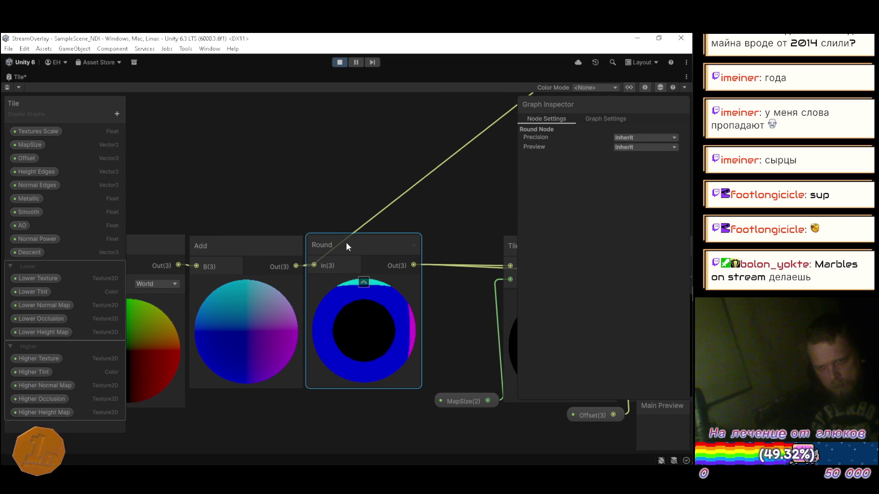
pyautogui.scroll(-3, 347, 243)
pyautogui.moveTo(202, 212)
pyautogui.mouseDown()
pyautogui.moveTo(348, 270)
pyautogui.moveTo(394, 238)
pyautogui.moveTo(403, 247)
pyautogui.moveTo(222, 243)
pyautogui.moveTo(312, 227)
pyautogui.mouseUp()
# Step: Move the Descent, Split and Multiply group between the node rows and save the Tile graph
pyautogui.scroll(-2, 422, 233)
pyautogui.moveTo(378, 209)
pyautogui.mouseDown()
pyautogui.moveTo(397, 225)
pyautogui.moveTo(344, 234)
pyautogui.moveTo(415, 248)
pyautogui.moveTo(389, 232)
pyautogui.moveTo(410, 269)
pyautogui.mouseUp()
pyautogui.moveTo(270, 262)
pyautogui.mouseDown()
pyautogui.moveTo(321, 209)
pyautogui.moveTo(350, 260)
pyautogui.moveTo(350, 250)
pyautogui.moveTo(438, 250)
pyautogui.moveTo(217, 357)
pyautogui.moveTo(369, 245)
pyautogui.mouseUp()
pyautogui.moveTo(454, 178)
pyautogui.mouseDown()
pyautogui.moveTo(290, 367)
pyautogui.moveTo(415, 311)
pyautogui.moveTo(404, 316)
pyautogui.mouseUp()
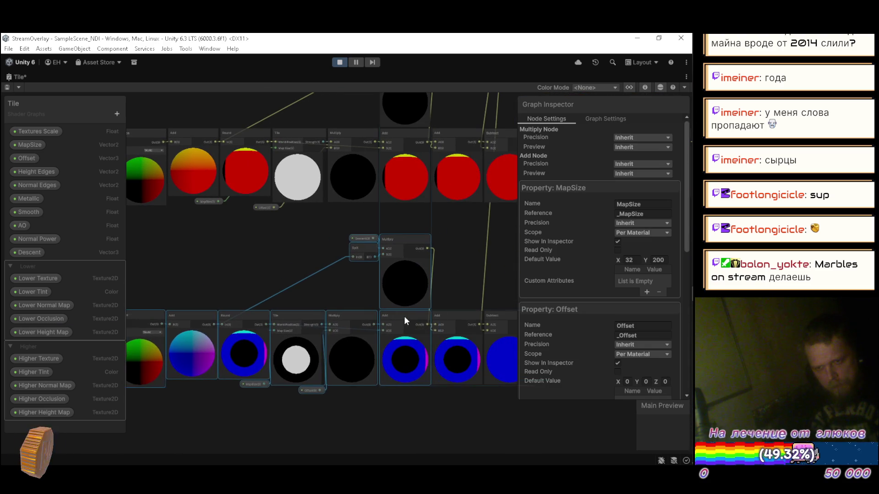
pyautogui.scroll(-4, 404, 317)
pyautogui.moveTo(438, 273); pyautogui.dragTo(372, 257)
pyautogui.hotkey('ctrl', 's')
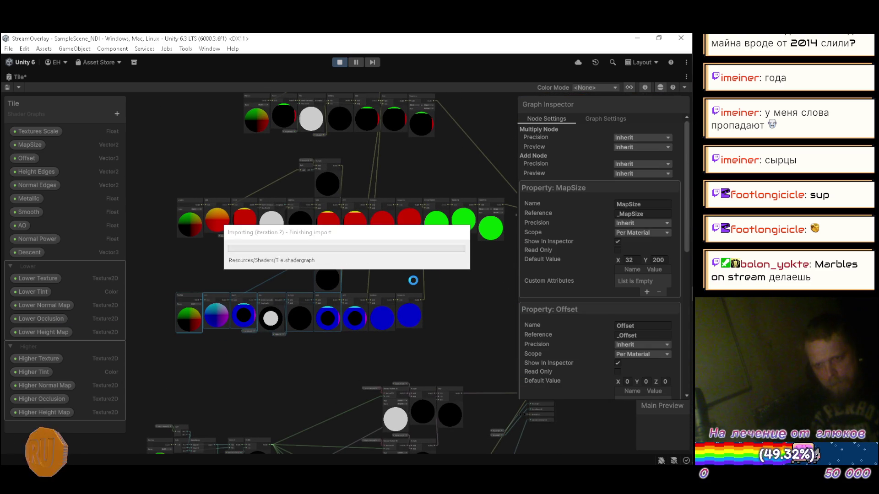
# Step: Box-select the three green nodes and drag them down into place
pyautogui.moveTo(479, 271)
pyautogui.mouseDown()
pyautogui.moveTo(392, 280)
pyautogui.moveTo(314, 269)
pyautogui.mouseUp()
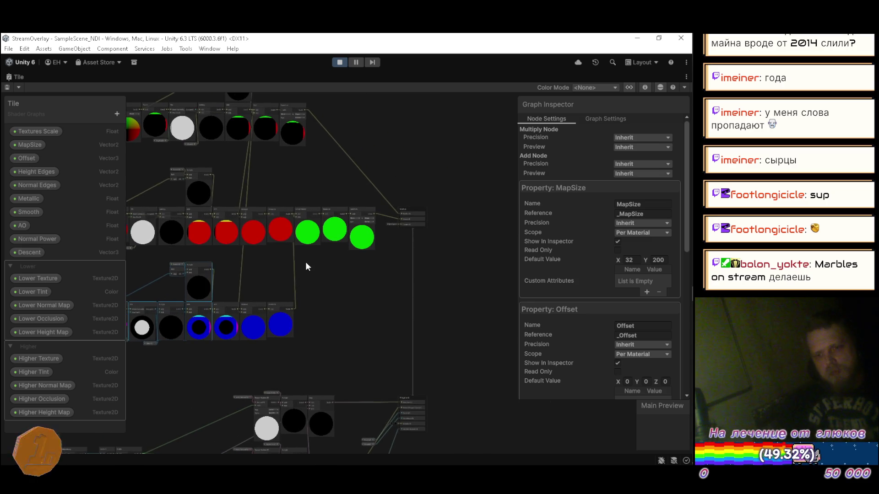
pyautogui.scroll(3, 315, 252)
pyautogui.moveTo(294, 152); pyautogui.dragTo(397, 211)
pyautogui.moveTo(298, 186); pyautogui.dragTo(295, 256)
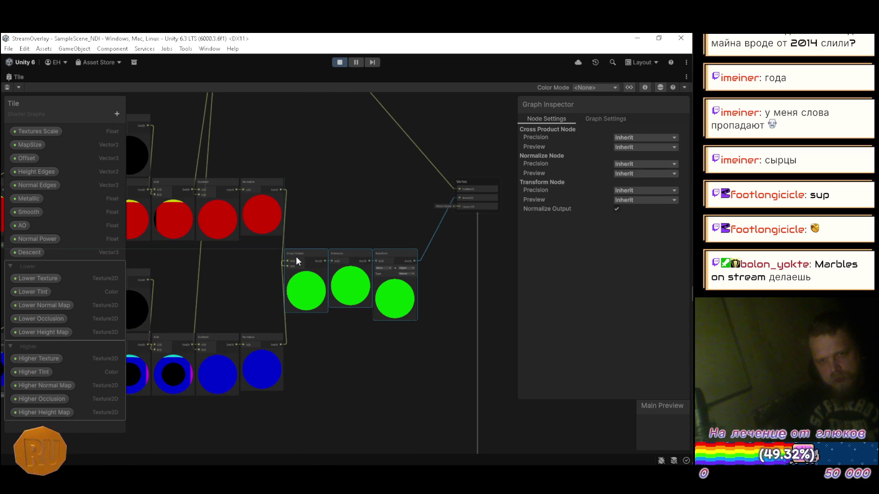
pyautogui.click(310, 214)
# Step: Frame the whole graph, save Tile and close the shader graph tab
pyautogui.scroll(-5, 371, 220)
pyautogui.press('a')
pyautogui.hotkey('ctrl', 's')
pyautogui.rightClick(13, 77)
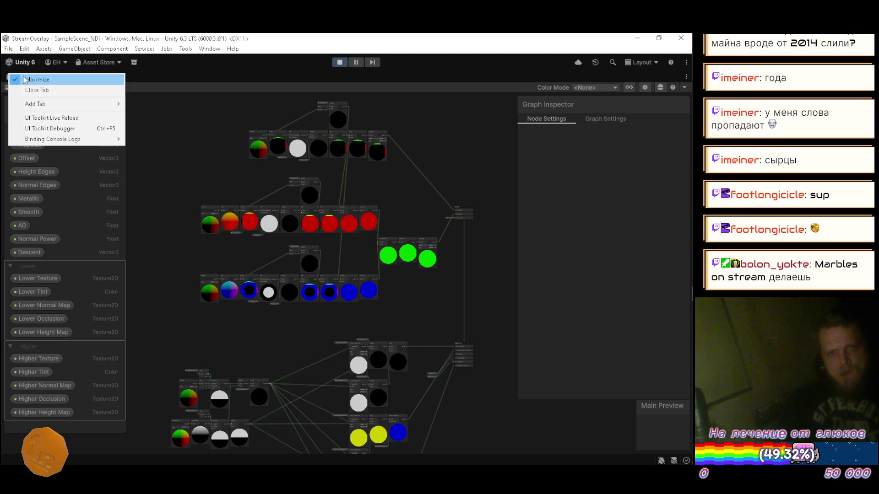
pyautogui.click(37, 80)
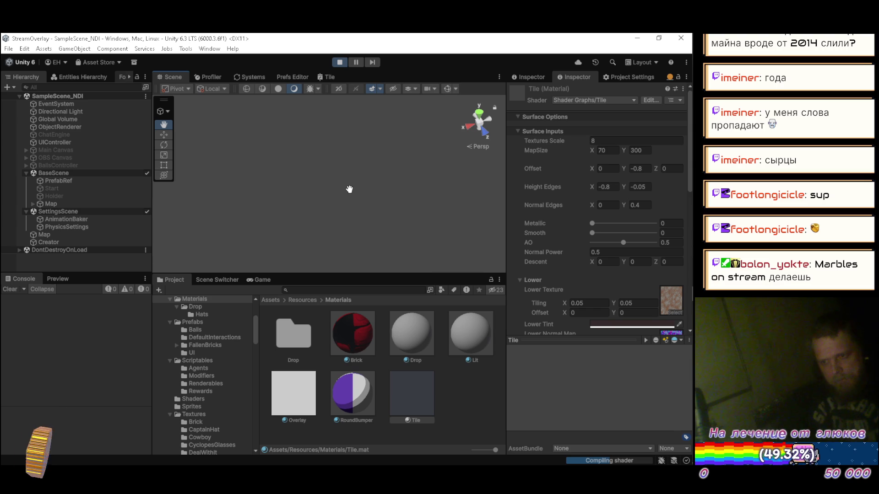
# Step: Set the Tile material's Descent Y to -0.1 while orbiting the terrain, then maximize the Tile graph
pyautogui.moveTo(387, 185)
pyautogui.mouseDown()
pyautogui.moveTo(322, 207)
pyautogui.moveTo(339, 184)
pyautogui.mouseUp()
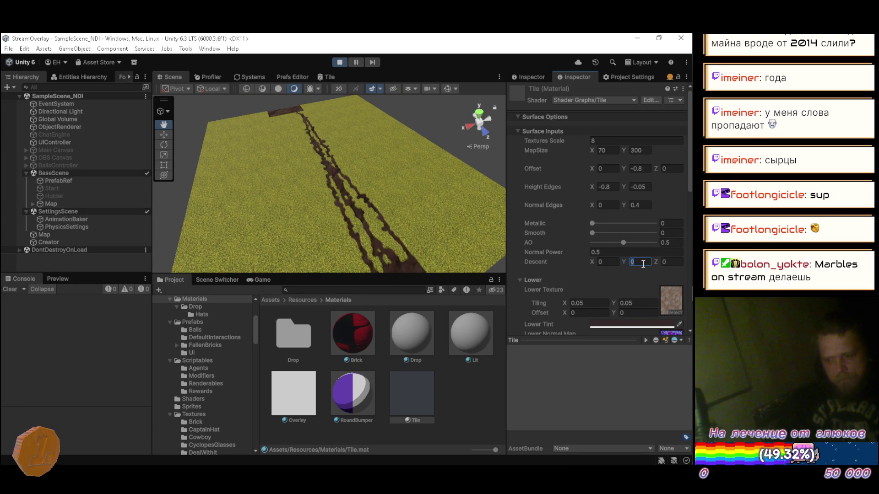
pyautogui.write('1')
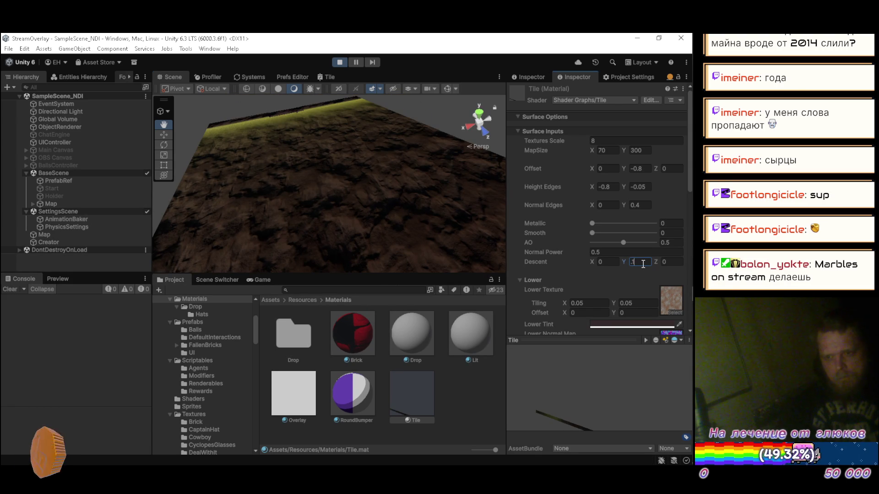
pyautogui.write('-')
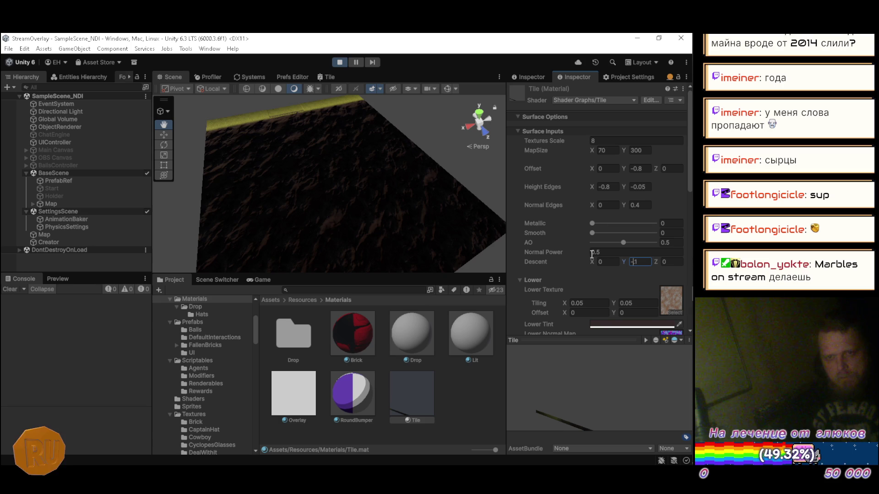
pyautogui.write('0.')
pyautogui.moveTo(433, 166)
pyautogui.mouseDown()
pyautogui.moveTo(238, 141)
pyautogui.moveTo(253, 115)
pyautogui.moveTo(324, 92)
pyautogui.moveTo(422, 103)
pyautogui.moveTo(411, 103)
pyautogui.moveTo(430, 159)
pyautogui.moveTo(325, 192)
pyautogui.moveTo(402, 161)
pyautogui.moveTo(384, 153)
pyautogui.moveTo(386, 185)
pyautogui.moveTo(426, 188)
pyautogui.moveTo(304, 181)
pyautogui.moveTo(190, 212)
pyautogui.moveTo(151, 192)
pyautogui.moveTo(86, 133)
pyautogui.moveTo(300, 195)
pyautogui.moveTo(163, 178)
pyautogui.mouseUp()
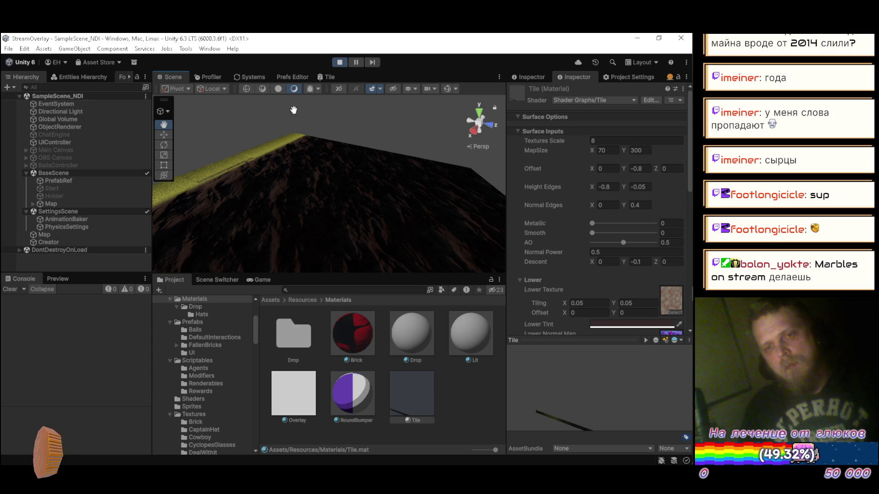
pyautogui.doubleClick(331, 76)
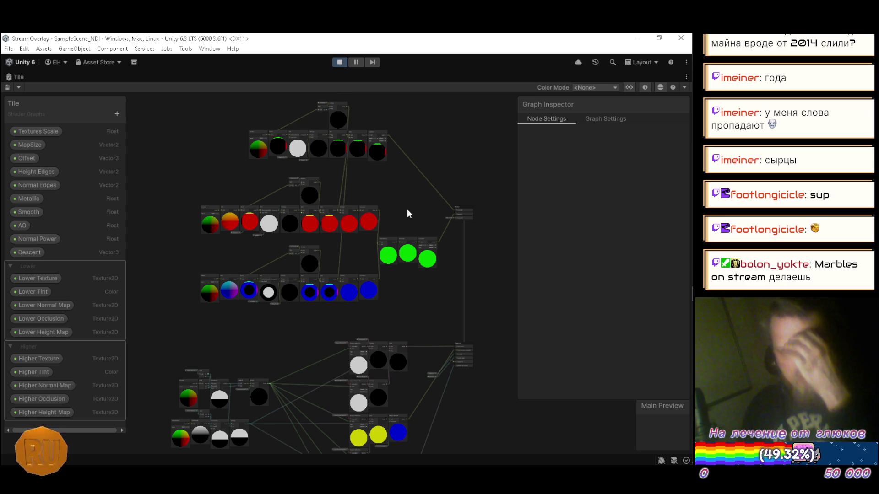
pyautogui.moveTo(408, 211); pyautogui.dragTo(374, 193)
pyautogui.moveTo(386, 138); pyautogui.dragTo(421, 188)
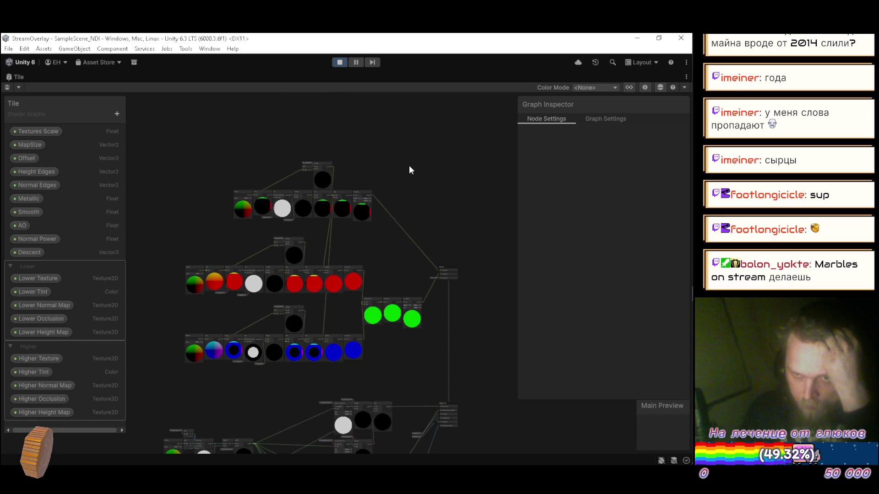
pyautogui.scroll(4, 405, 167)
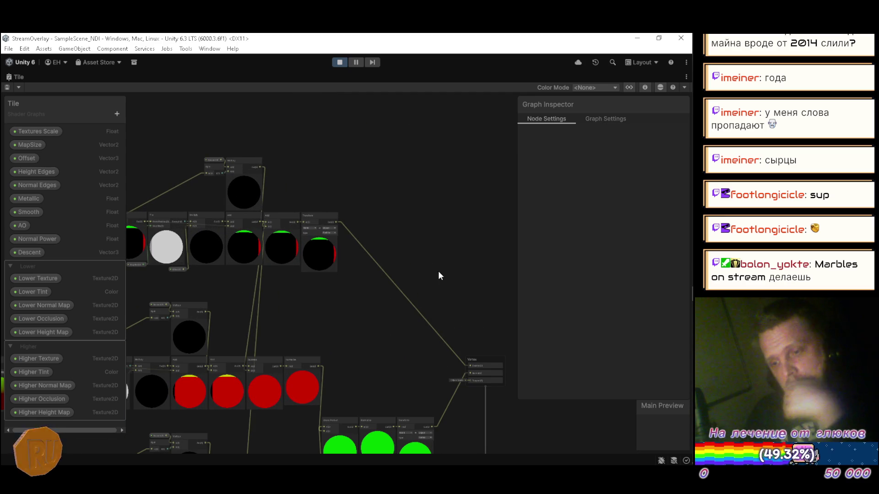
pyautogui.scroll(5, 451, 344)
pyautogui.scroll(-5, 439, 311)
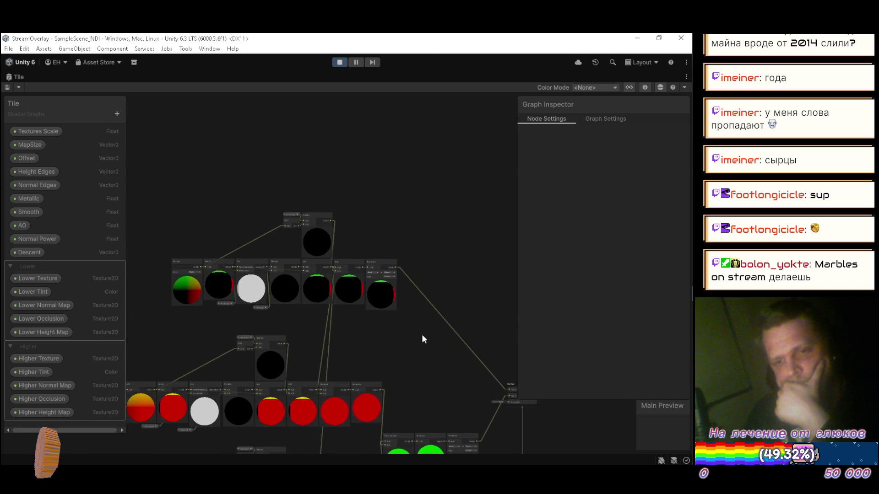
pyautogui.scroll(4, 304, 281)
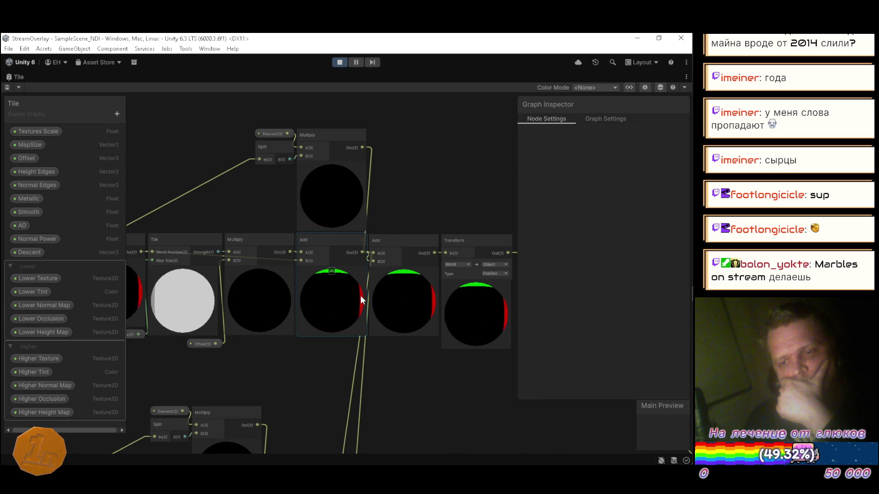
pyautogui.moveTo(456, 203)
pyautogui.mouseDown()
pyautogui.moveTo(440, 192)
pyautogui.moveTo(400, 117)
pyautogui.mouseUp()
pyautogui.scroll(-4, 400, 118)
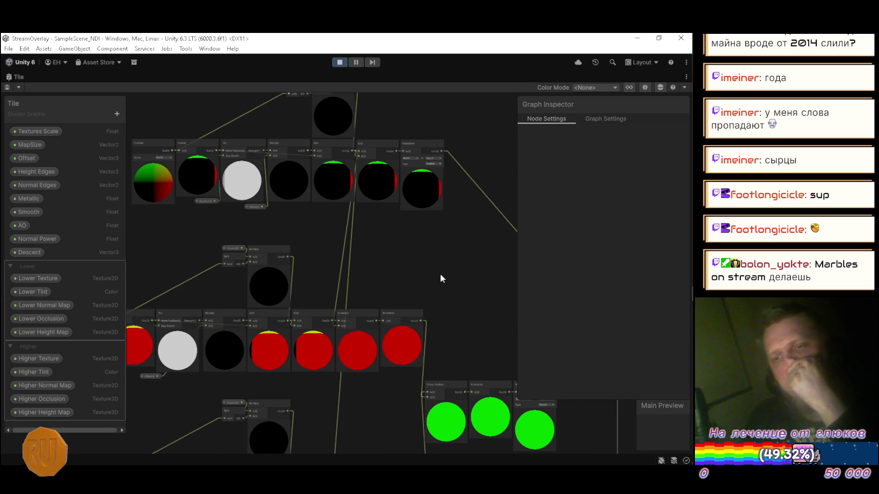
pyautogui.scroll(-2, 412, 267)
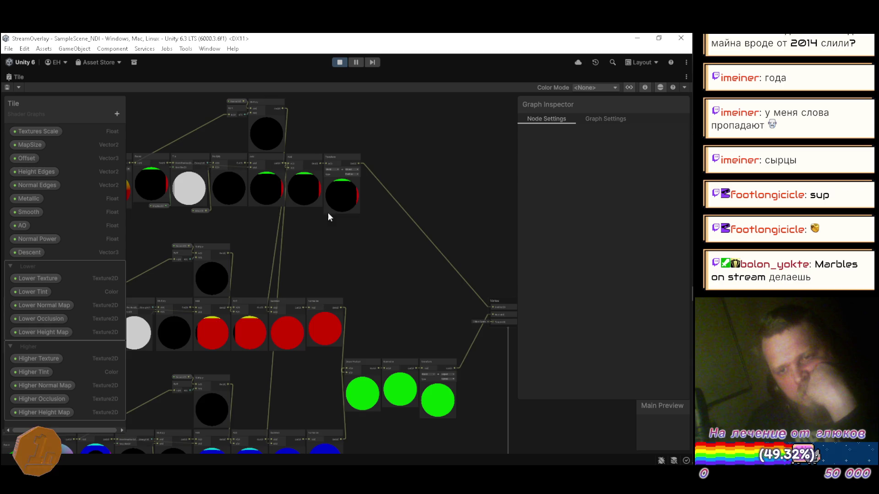
pyautogui.scroll(5, 180, 157)
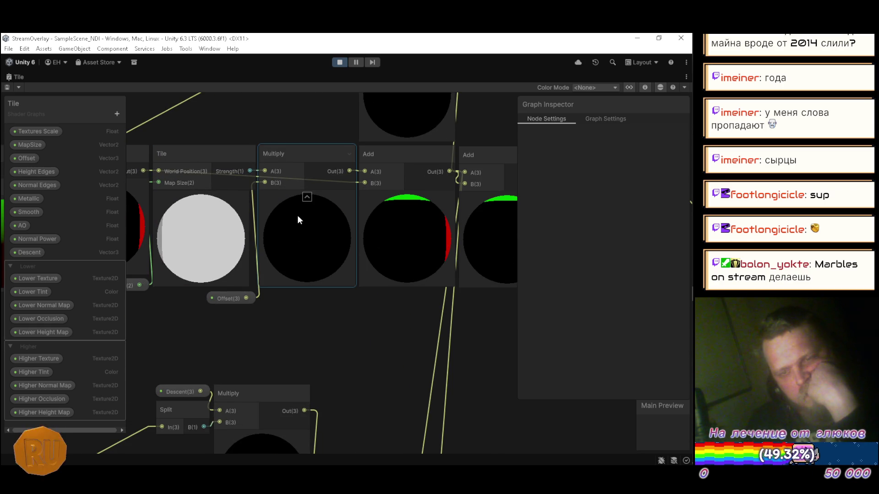
pyautogui.scroll(-3, 297, 215)
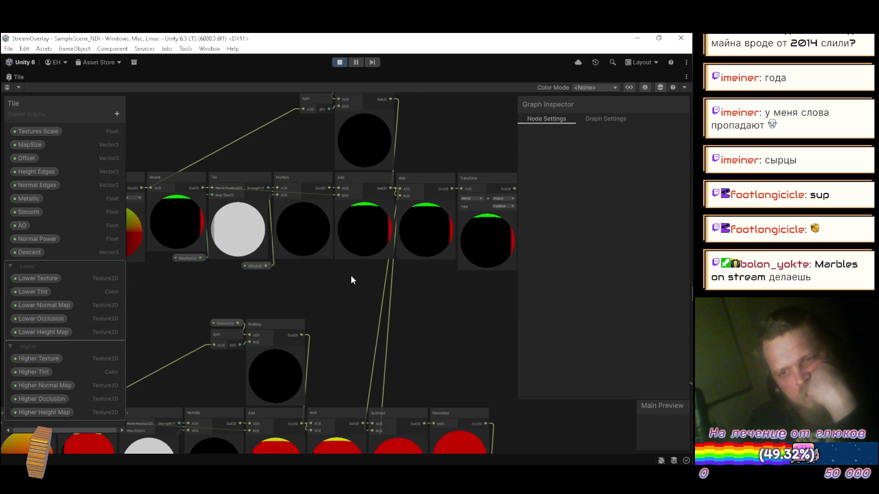
pyautogui.moveTo(358, 293)
pyautogui.mouseDown()
pyautogui.moveTo(349, 302)
pyautogui.moveTo(276, 274)
pyautogui.moveTo(276, 253)
pyautogui.moveTo(373, 163)
pyautogui.mouseUp()
pyautogui.scroll(-5, 276, 253)
pyautogui.scroll(5, 197, 350)
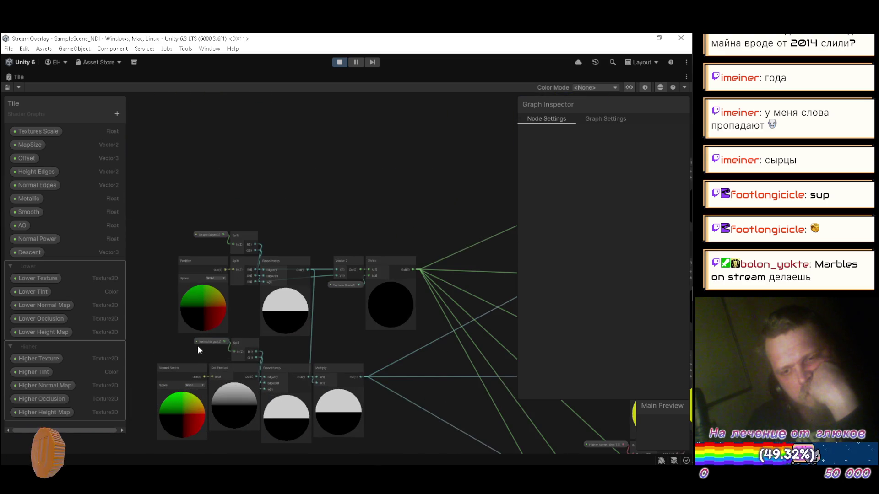
pyautogui.scroll(-5, 224, 281)
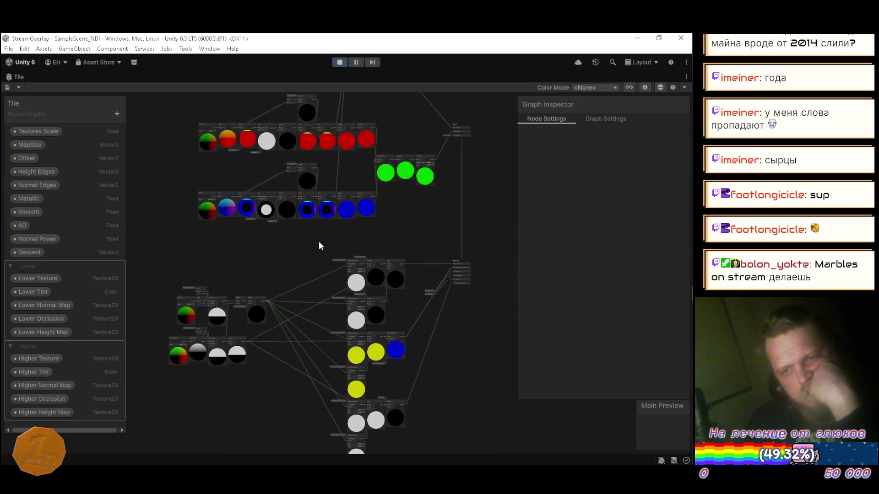
pyautogui.scroll(5, 375, 194)
# Step: Add a Strength custom interpolator block to the Vertex stage and move its node clear of the Split nodes
pyautogui.rightClick(391, 192)
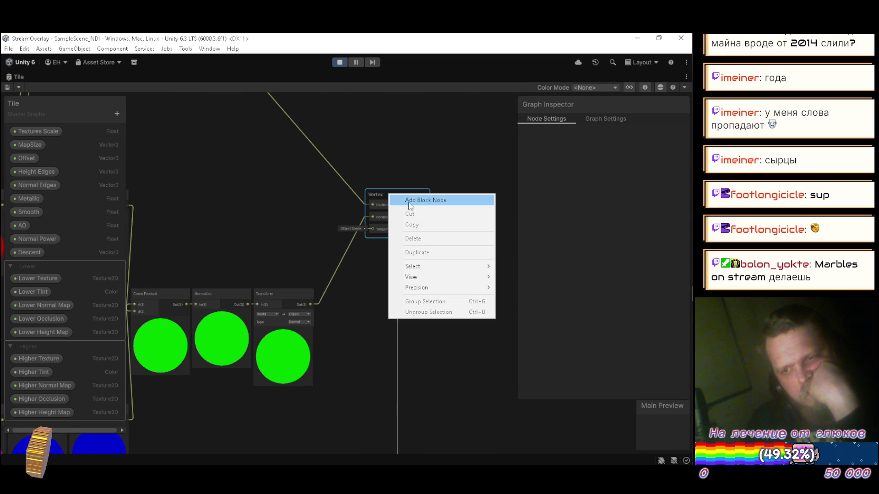
pyautogui.click(407, 201)
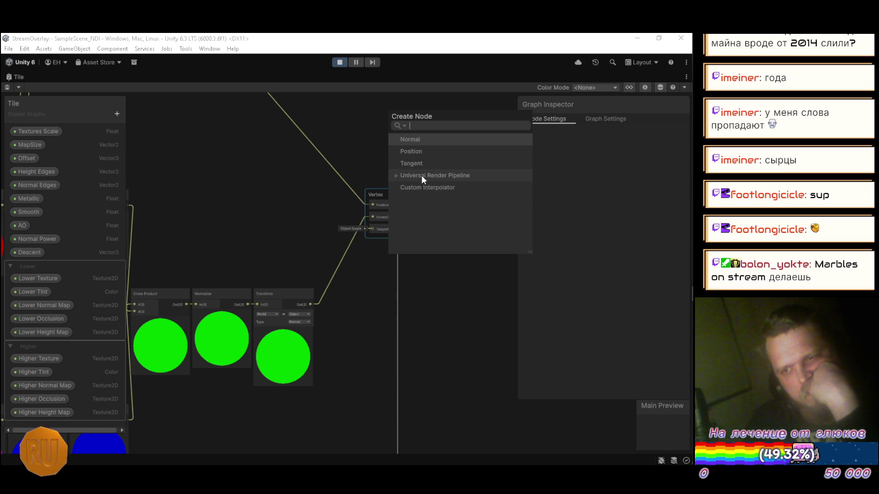
pyautogui.click(417, 189)
pyautogui.click(417, 188)
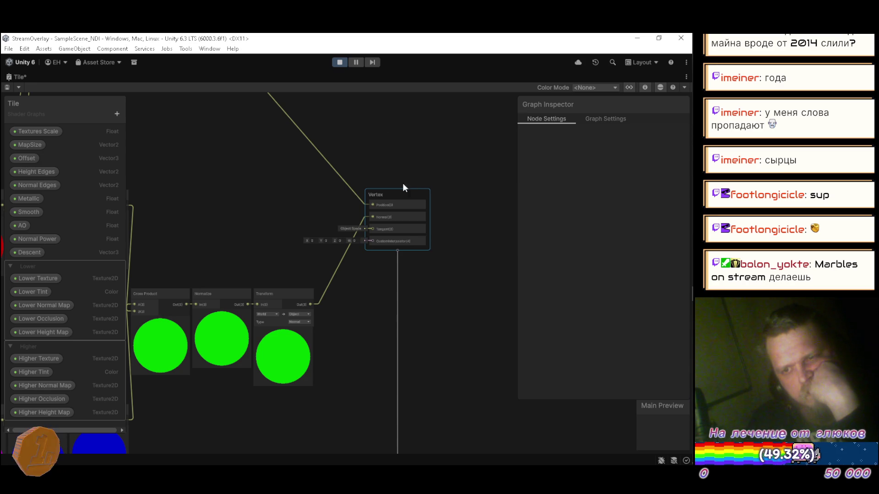
pyautogui.scroll(-4, 304, 224)
pyautogui.scroll(4, 216, 213)
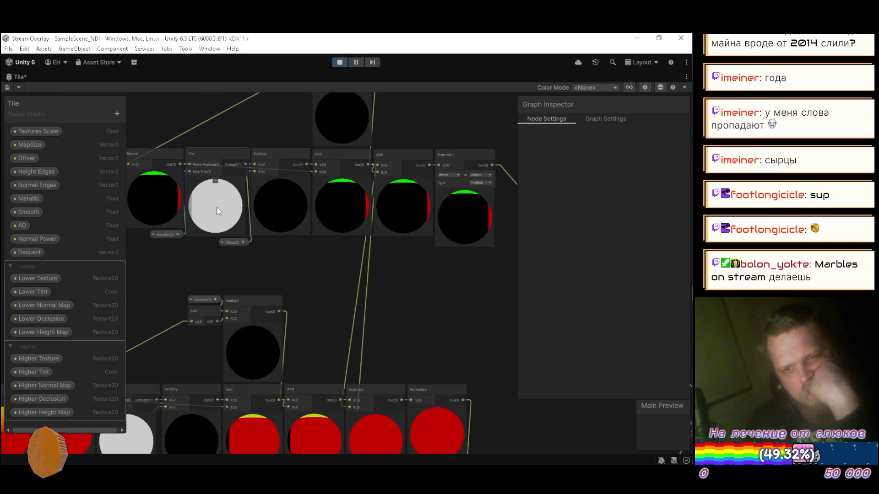
pyautogui.doubleClick(243, 164)
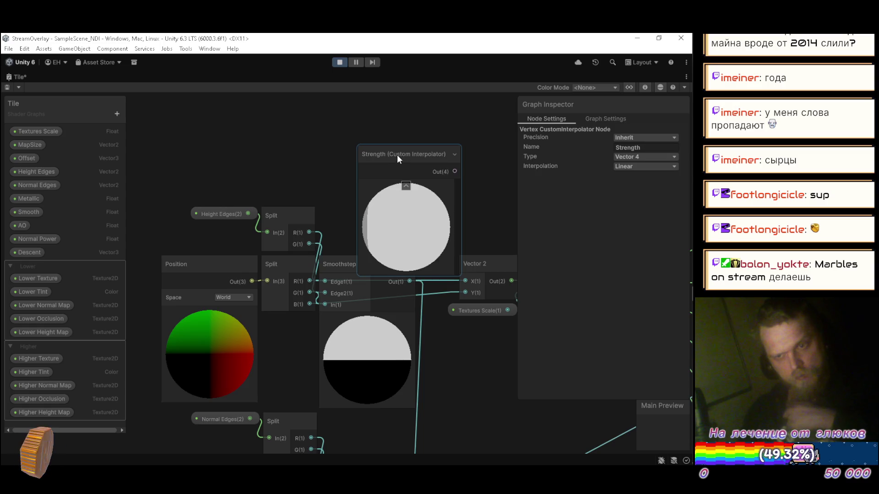
pyautogui.moveTo(251, 124); pyautogui.dragTo(213, 127)
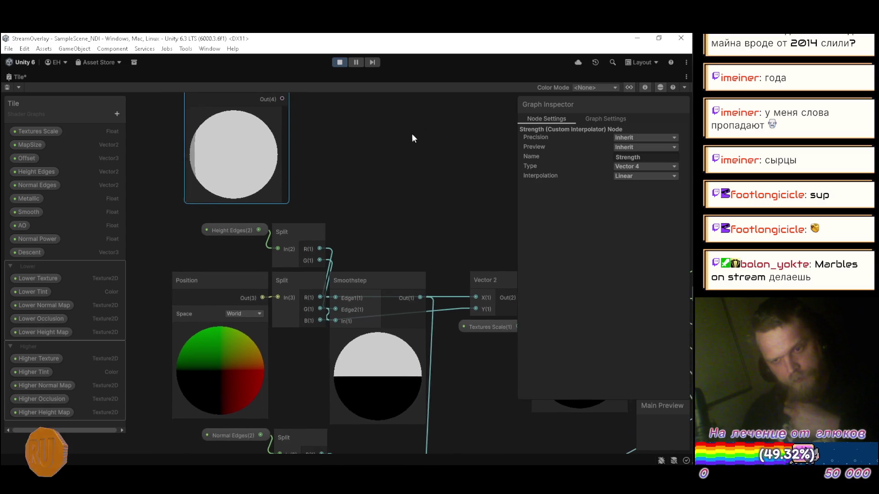
# Step: Shift Position and Split left and wire Strength's output into the Smoothstep node
pyautogui.moveTo(309, 365); pyautogui.dragTo(267, 307)
pyautogui.moveTo(299, 280)
pyautogui.mouseDown()
pyautogui.moveTo(211, 273)
pyautogui.moveTo(218, 279)
pyautogui.mouseUp()
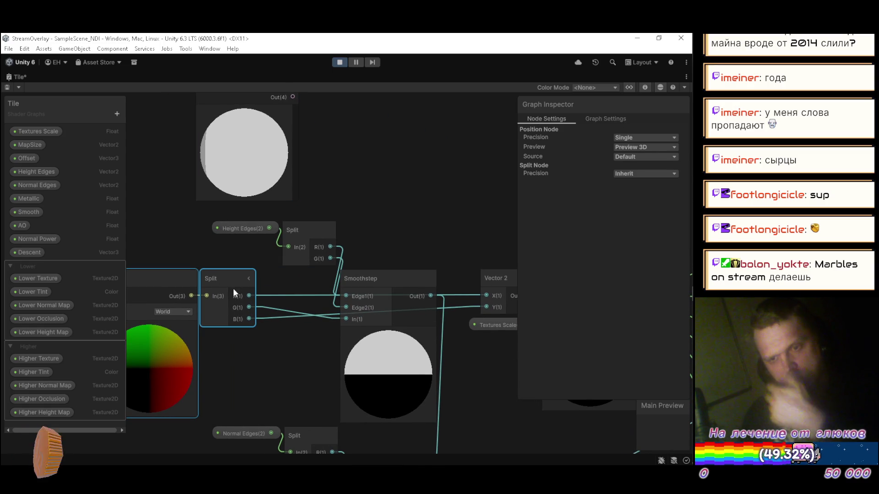
pyautogui.scroll(-2, 360, 188)
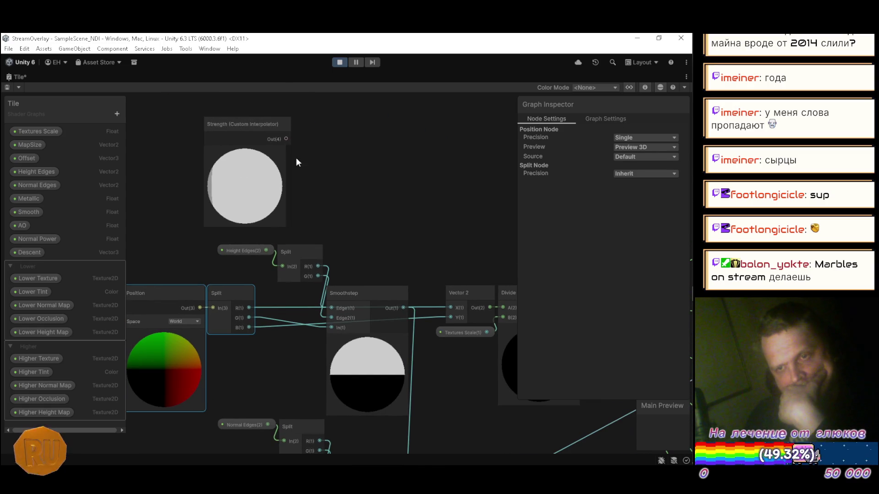
pyautogui.moveTo(287, 139)
pyautogui.mouseDown()
pyautogui.moveTo(332, 329)
pyautogui.moveTo(347, 172)
pyautogui.moveTo(331, 160)
pyautogui.moveTo(307, 331)
pyautogui.moveTo(330, 328)
pyautogui.mouseUp()
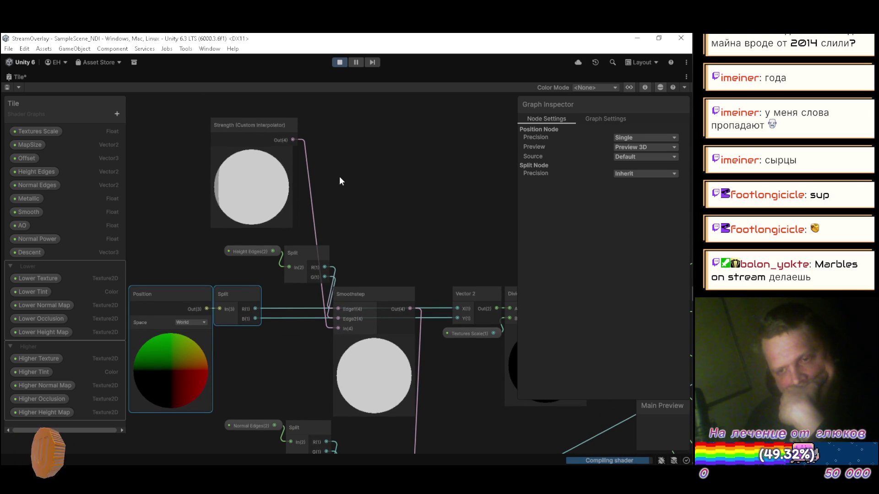
pyautogui.moveTo(246, 134)
pyautogui.mouseDown()
pyautogui.moveTo(252, 283)
pyautogui.moveTo(277, 312)
pyautogui.moveTo(271, 314)
pyautogui.moveTo(322, 182)
pyautogui.moveTo(350, 174)
pyautogui.mouseUp()
pyautogui.moveTo(183, 308); pyautogui.dragTo(225, 348)
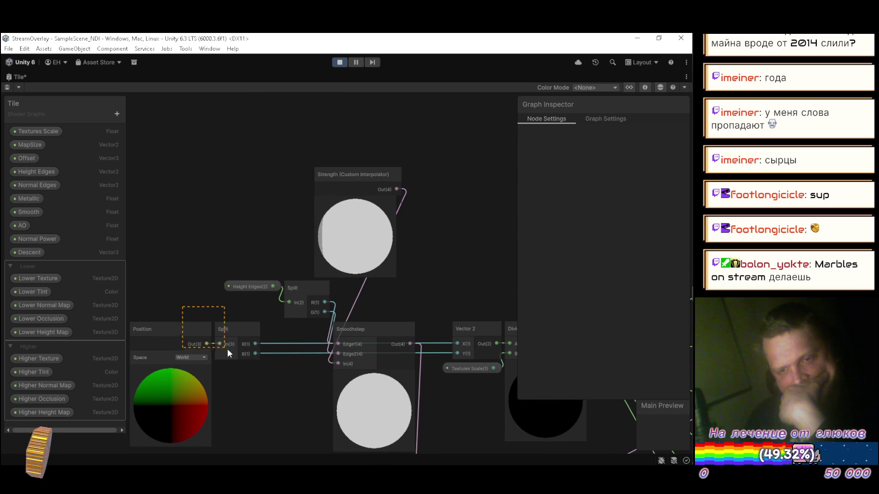
# Step: Move Position and Split up-right and set the Strength node beside Smoothstep
pyautogui.moveTo(172, 335)
pyautogui.mouseDown()
pyautogui.moveTo(482, 166)
pyautogui.moveTo(445, 134)
pyautogui.mouseUp()
pyautogui.scroll(-3, 381, 194)
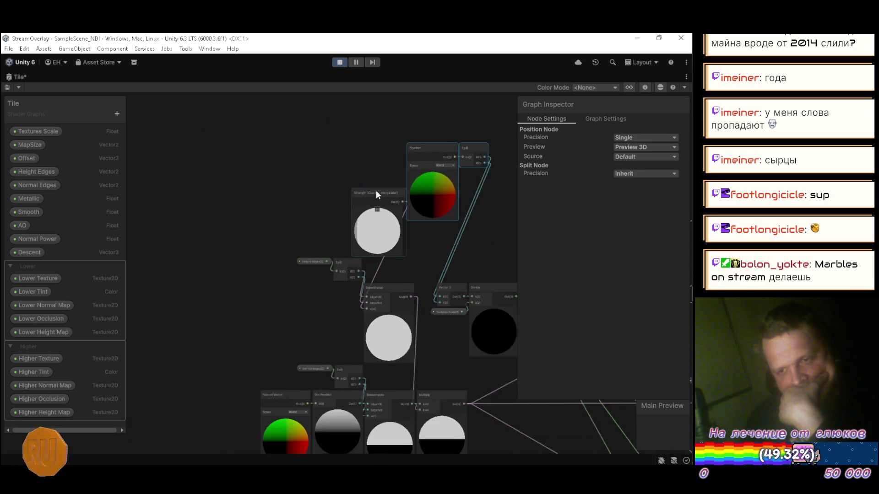
pyautogui.moveTo(278, 173)
pyautogui.mouseDown()
pyautogui.moveTo(188, 296)
pyautogui.moveTo(270, 256)
pyautogui.mouseUp()
pyautogui.scroll(5, 234, 268)
pyautogui.scroll(-3, 272, 257)
pyautogui.scroll(-4, 358, 201)
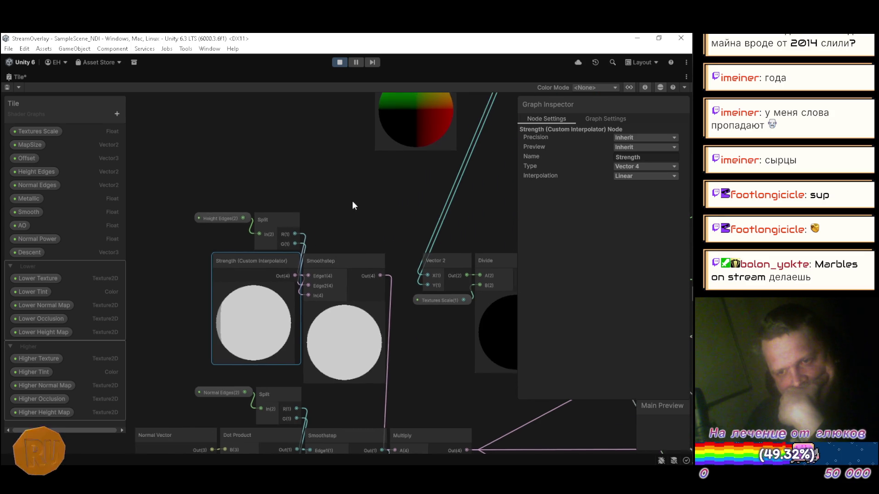
pyautogui.moveTo(325, 191)
pyautogui.mouseDown()
pyautogui.moveTo(304, 196)
pyautogui.moveTo(306, 222)
pyautogui.moveTo(315, 199)
pyautogui.mouseUp()
pyautogui.scroll(3, 254, 309)
# Step: Move Vector 2, Divide and Textures Scale up to group them with Position and Split
pyautogui.moveTo(257, 303)
pyautogui.mouseDown()
pyautogui.moveTo(360, 174)
pyautogui.moveTo(326, 317)
pyautogui.mouseUp()
pyautogui.moveTo(220, 344)
pyautogui.mouseDown()
pyautogui.moveTo(384, 78)
pyautogui.moveTo(327, 153)
pyautogui.moveTo(319, 152)
pyautogui.mouseUp()
pyautogui.scroll(-5, 391, 202)
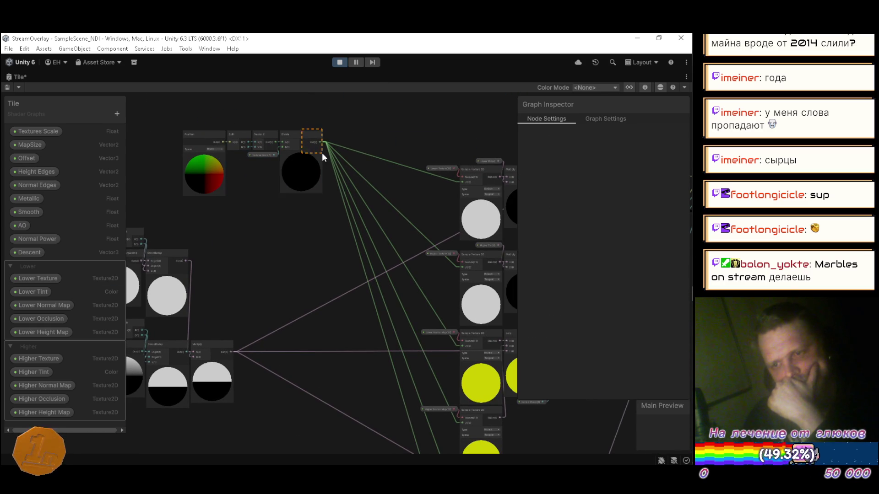
pyautogui.moveTo(205, 107)
pyautogui.mouseDown()
pyautogui.moveTo(302, 135)
pyautogui.moveTo(329, 165)
pyautogui.moveTo(356, 169)
pyautogui.mouseUp()
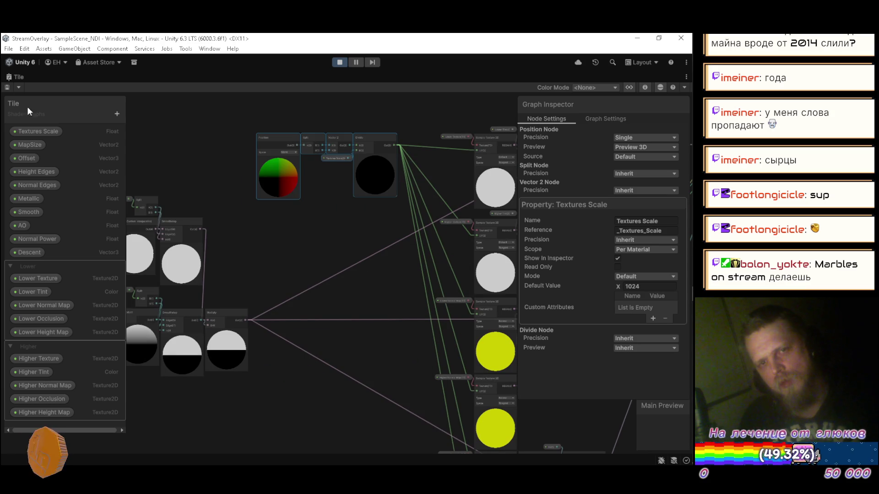
pyautogui.rightClick(17, 78)
# Step: Restore the docked layout so Tile compiles, and orbit the Scene view around the terrain
pyautogui.click(42, 88)
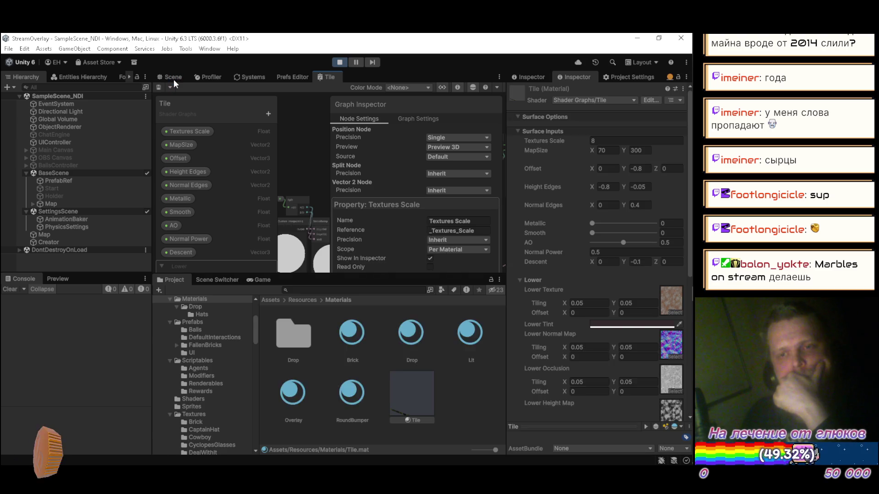
pyautogui.click(172, 76)
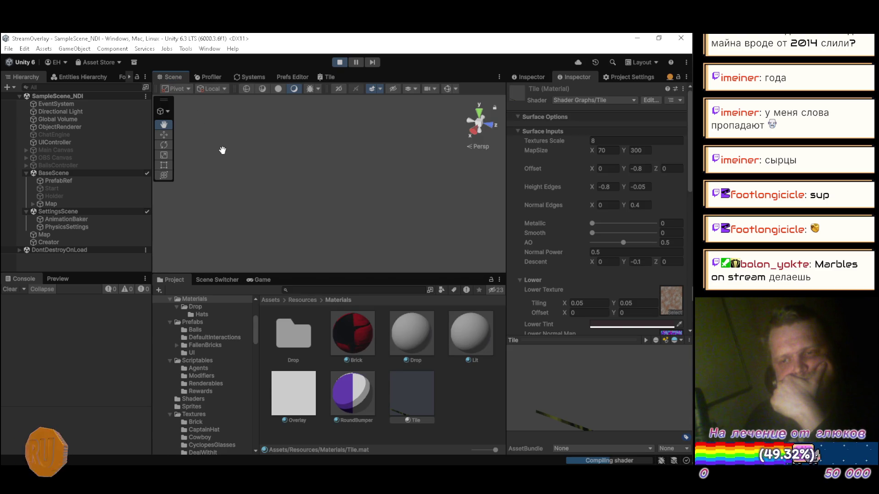
pyautogui.moveTo(351, 170)
pyautogui.mouseDown()
pyautogui.moveTo(284, 186)
pyautogui.moveTo(366, 190)
pyautogui.moveTo(276, 176)
pyautogui.mouseUp()
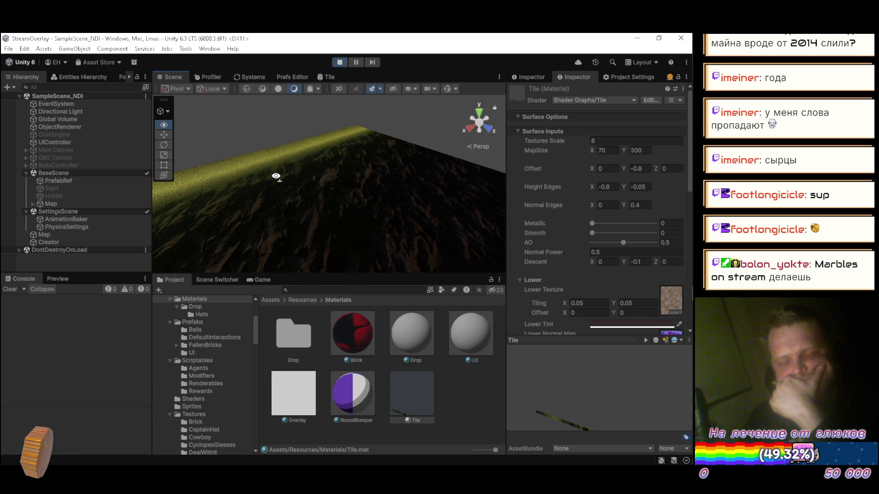
pyautogui.moveTo(276, 176)
pyautogui.mouseDown()
pyautogui.moveTo(274, 151)
pyautogui.moveTo(239, 153)
pyautogui.moveTo(353, 182)
pyautogui.moveTo(349, 137)
pyautogui.moveTo(474, 160)
pyautogui.moveTo(308, 157)
pyautogui.moveTo(304, 165)
pyautogui.mouseUp()
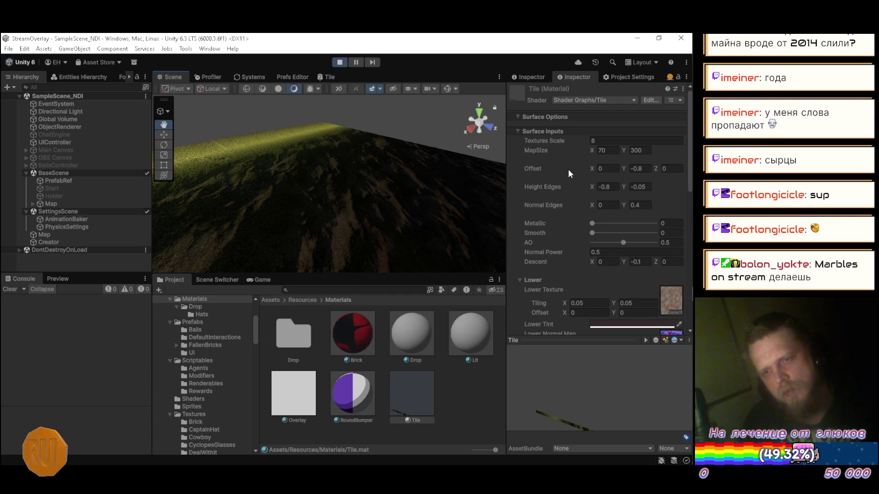
# Step: Test the material's Offset X, reset it to 0, and maximize the Tile graph again
pyautogui.moveTo(593, 171)
pyautogui.mouseDown()
pyautogui.moveTo(610, 168)
pyautogui.moveTo(567, 171)
pyautogui.moveTo(583, 177)
pyautogui.moveTo(559, 170)
pyautogui.moveTo(588, 176)
pyautogui.mouseUp()
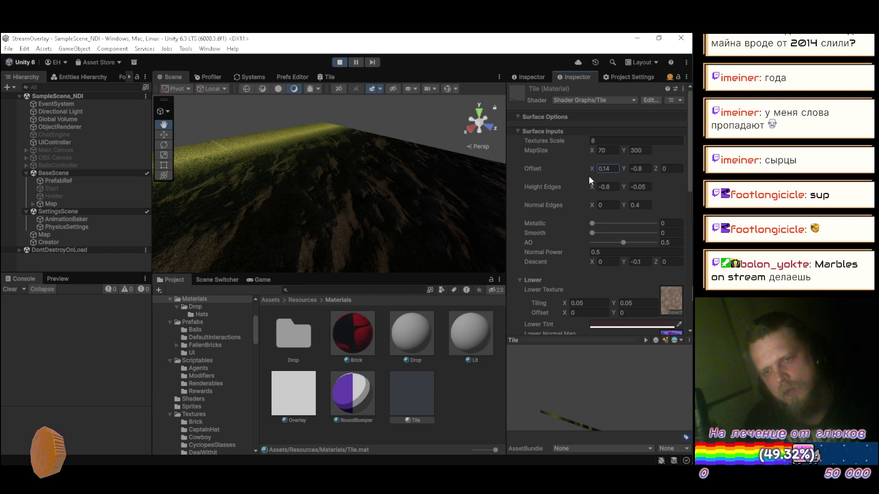
pyautogui.write('0')
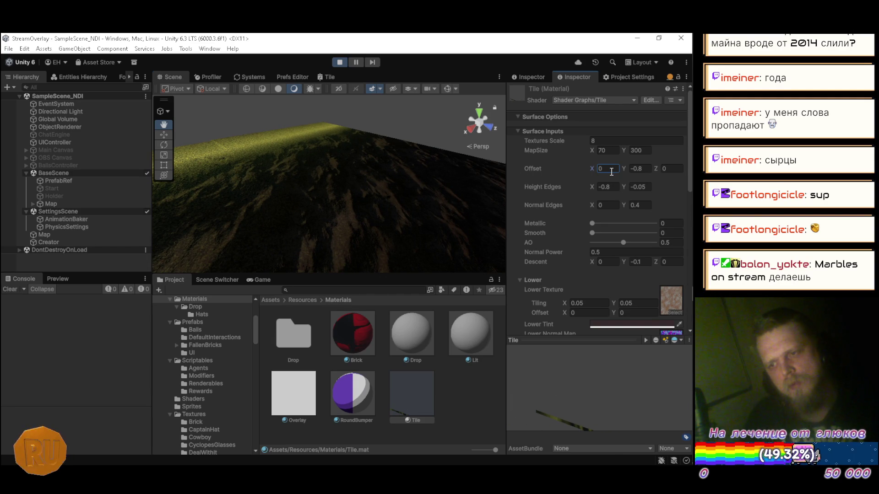
pyautogui.doubleClick(329, 75)
pyautogui.moveTo(326, 215)
pyautogui.mouseDown()
pyautogui.moveTo(306, 206)
pyautogui.moveTo(273, 212)
pyautogui.mouseUp()
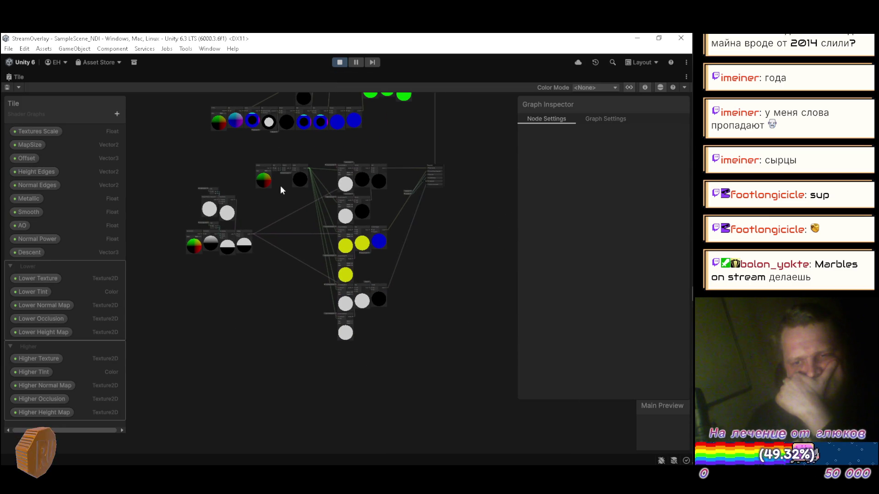
# Step: Add a Split node on Strength's output beside it, collapsed to its R output
pyautogui.scroll(8, 292, 158)
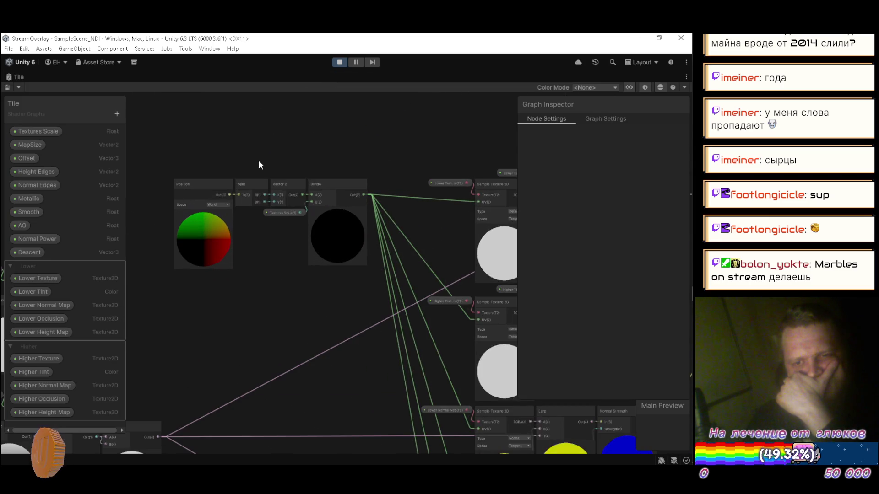
pyautogui.scroll(-3, 275, 163)
pyautogui.moveTo(263, 162); pyautogui.dragTo(371, 186)
pyautogui.scroll(6, 312, 222)
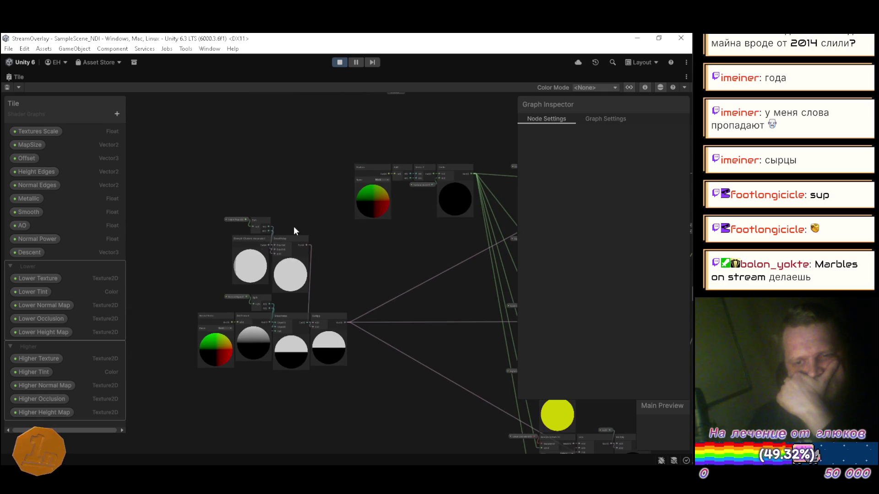
pyautogui.moveTo(255, 243)
pyautogui.mouseDown()
pyautogui.moveTo(340, 225)
pyautogui.moveTo(209, 218)
pyautogui.moveTo(264, 227)
pyautogui.moveTo(275, 247)
pyautogui.mouseUp()
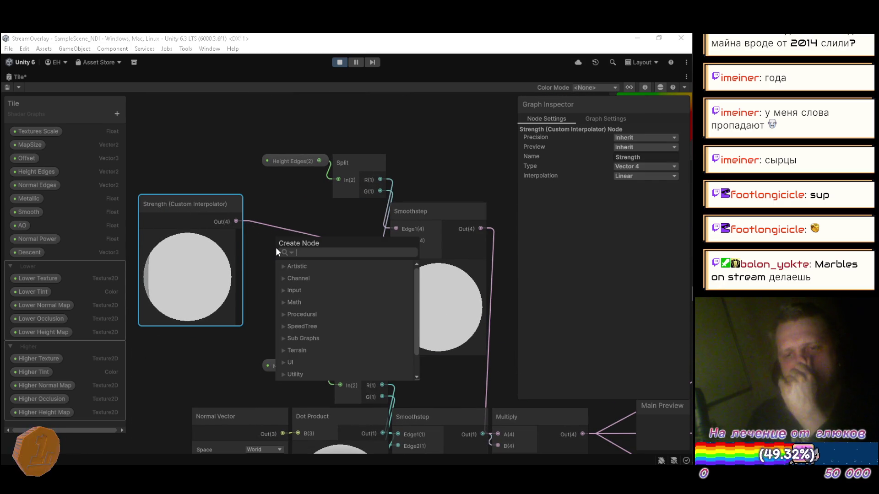
pyautogui.write('split')
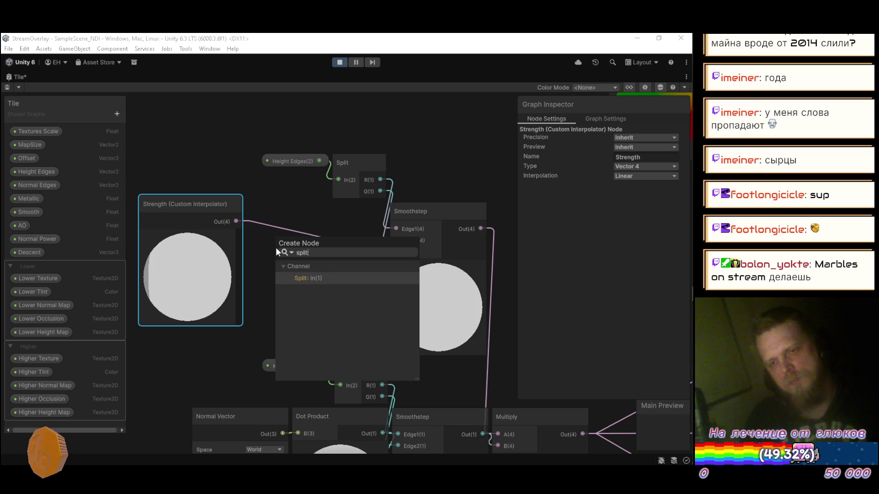
pyautogui.press('Return')
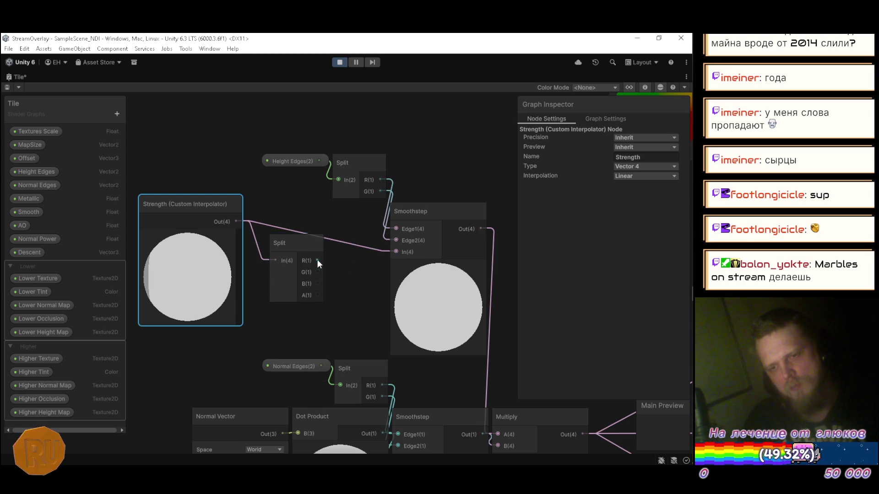
pyautogui.moveTo(271, 241)
pyautogui.mouseDown()
pyautogui.moveTo(252, 202)
pyautogui.moveTo(353, 223)
pyautogui.moveTo(359, 215)
pyautogui.mouseUp()
pyautogui.click(293, 205)
# Step: Drop a wire on empty space and create a Vector 4 node from the search
pyautogui.scroll(-2, 358, 216)
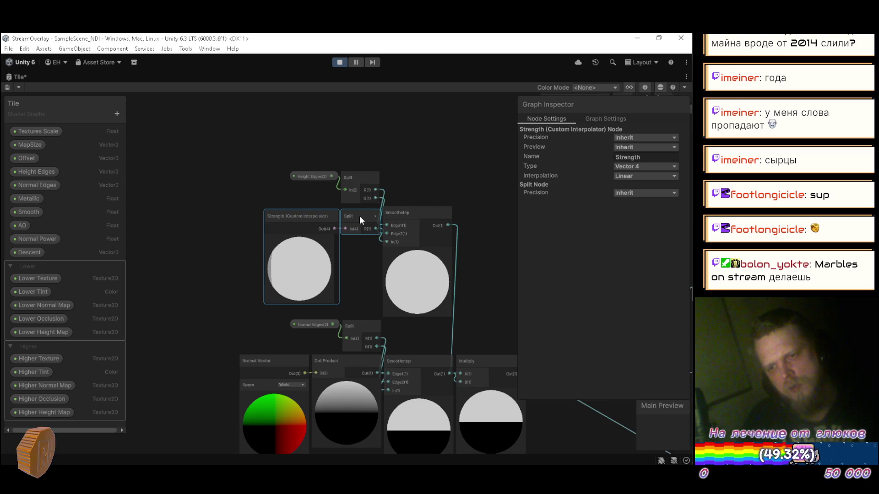
pyautogui.scroll(-4, 356, 210)
pyautogui.scroll(4, 369, 213)
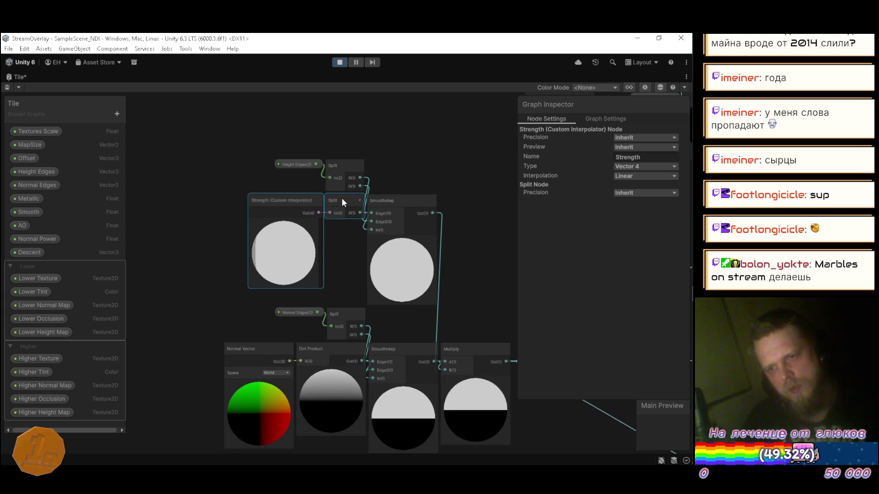
pyautogui.scroll(-2, 420, 183)
pyautogui.scroll(-2, 420, 183)
pyautogui.moveTo(367, 230)
pyautogui.mouseDown()
pyautogui.moveTo(394, 288)
pyautogui.moveTo(301, 400)
pyautogui.moveTo(320, 434)
pyautogui.mouseUp()
pyautogui.scroll(4, 233, 183)
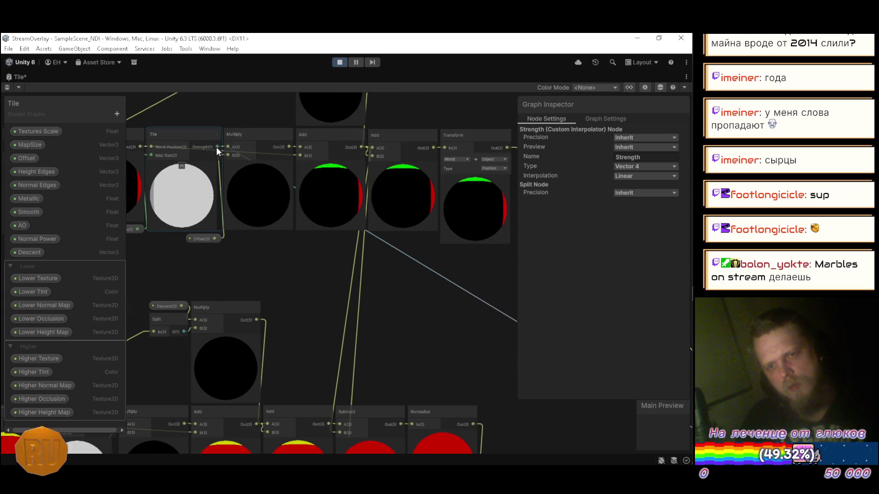
pyautogui.moveTo(390, 264); pyautogui.dragTo(463, 316)
pyautogui.write('ve')
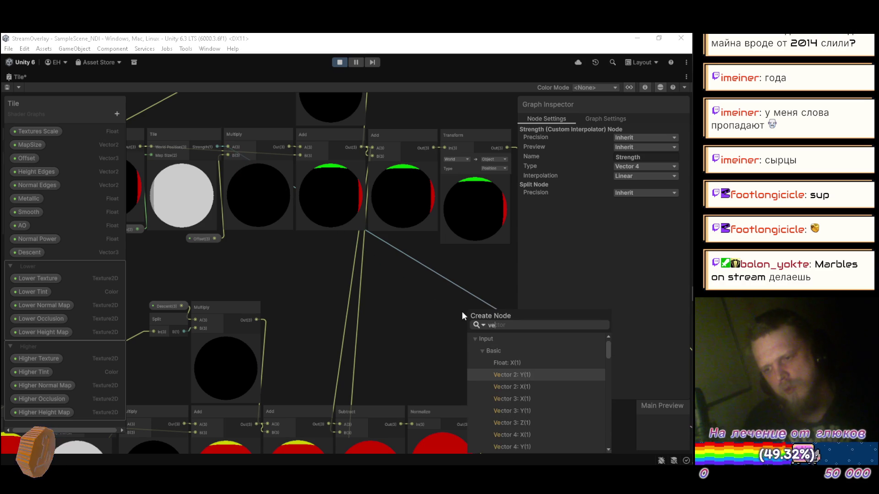
pyautogui.press('Down')
pyautogui.press('Down')
pyautogui.press('Down')
pyautogui.press('Down')
pyautogui.press('Down')
pyautogui.press('Return')
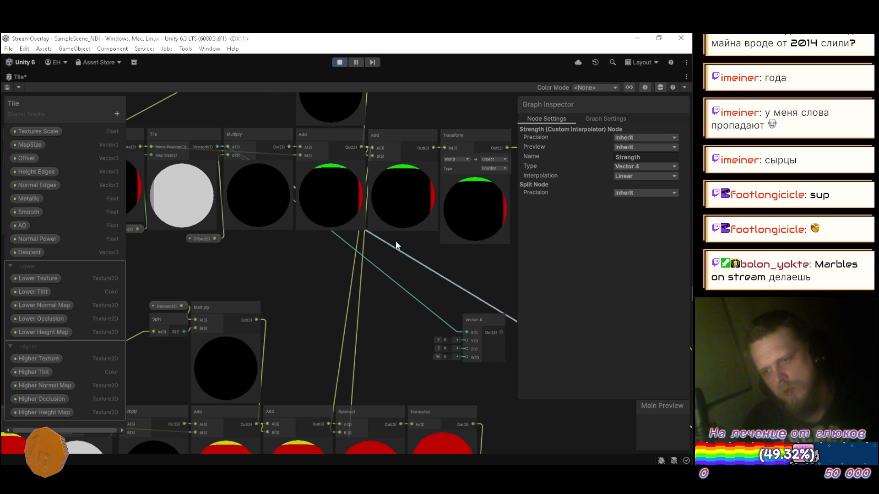
# Step: Connect the Vector 4 to the vertex Strength input, collapse it beside the Vertex block, and save Tile
pyautogui.moveTo(420, 261); pyautogui.dragTo(172, 122)
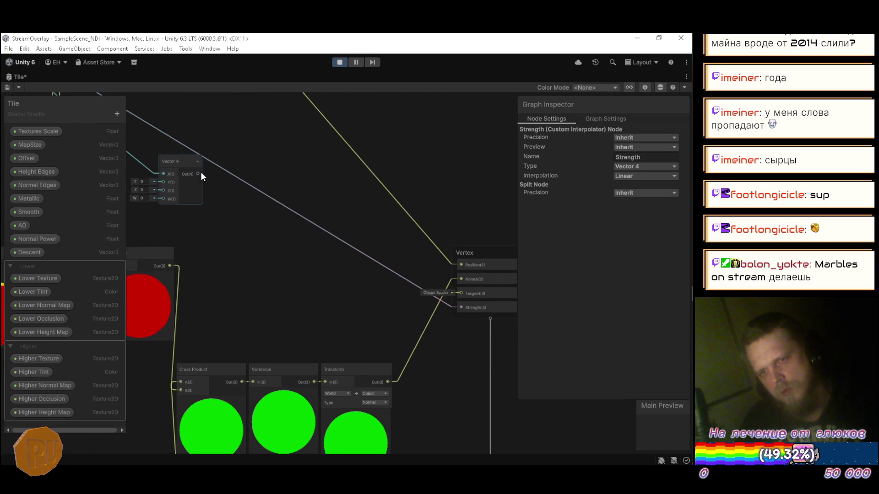
pyautogui.moveTo(331, 245); pyautogui.dragTo(462, 309)
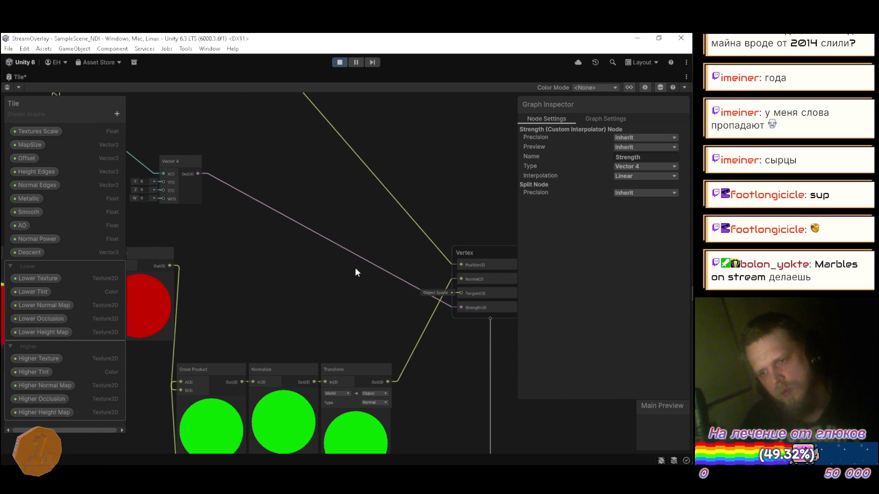
pyautogui.click(196, 161)
pyautogui.moveTo(198, 161)
pyautogui.mouseDown()
pyautogui.moveTo(268, 198)
pyautogui.moveTo(368, 302)
pyautogui.mouseUp()
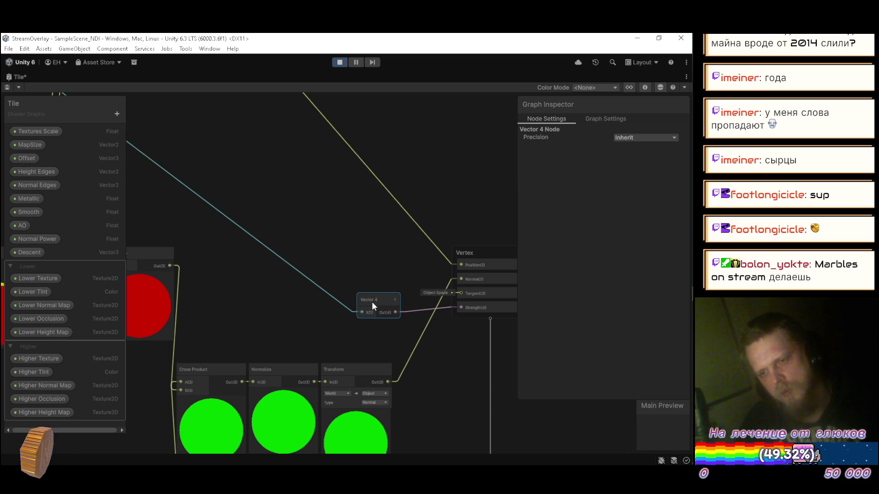
pyautogui.moveTo(376, 298); pyautogui.dragTo(372, 302)
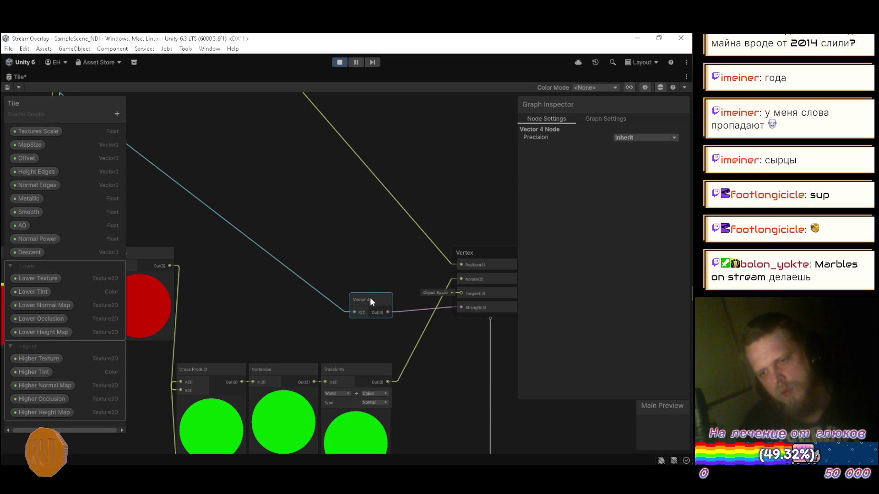
pyautogui.click(7, 87)
pyautogui.rightClick(19, 78)
# Step: Return to the docked Scene view of the terrain and try a Height Edges X value
pyautogui.click(45, 80)
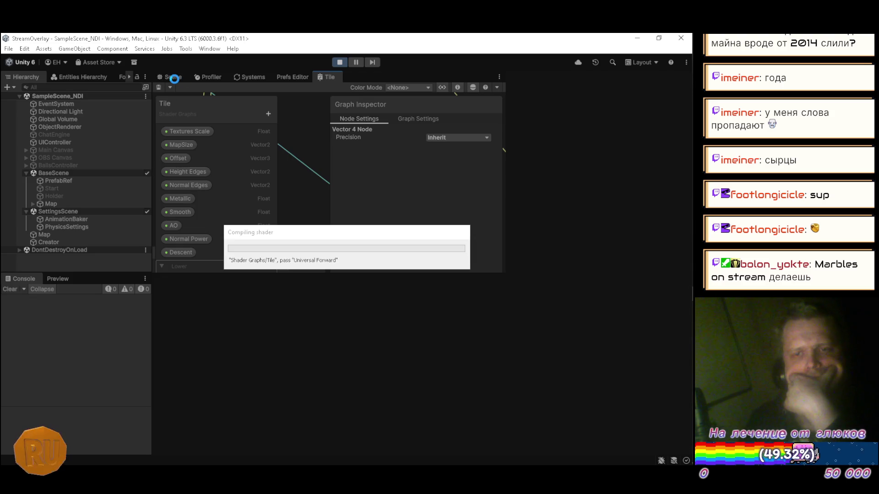
pyautogui.click(175, 79)
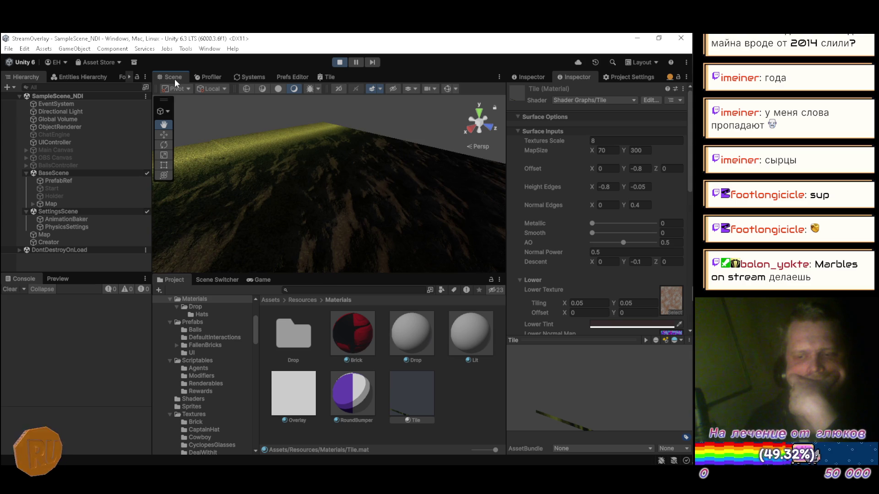
pyautogui.moveTo(334, 157)
pyautogui.mouseDown()
pyautogui.moveTo(208, 186)
pyautogui.moveTo(208, 144)
pyautogui.moveTo(397, 193)
pyautogui.moveTo(156, 187)
pyautogui.moveTo(503, 184)
pyautogui.mouseUp()
pyautogui.click(617, 187)
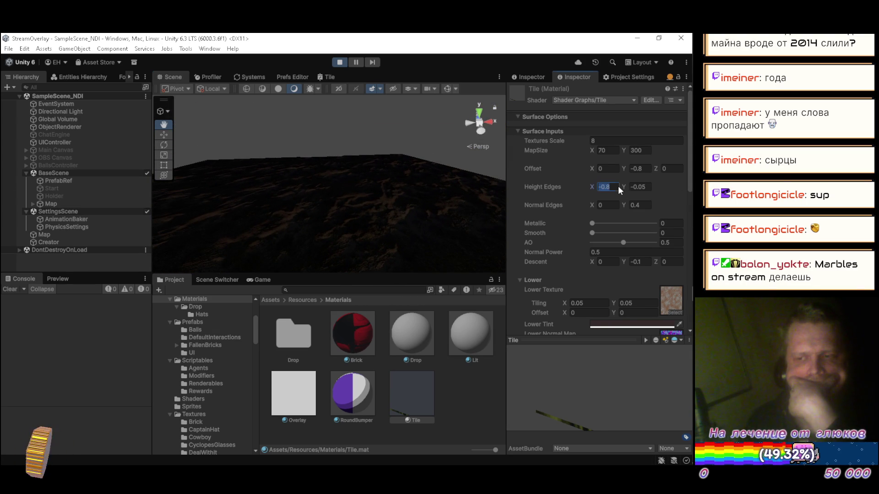
pyautogui.write('0')
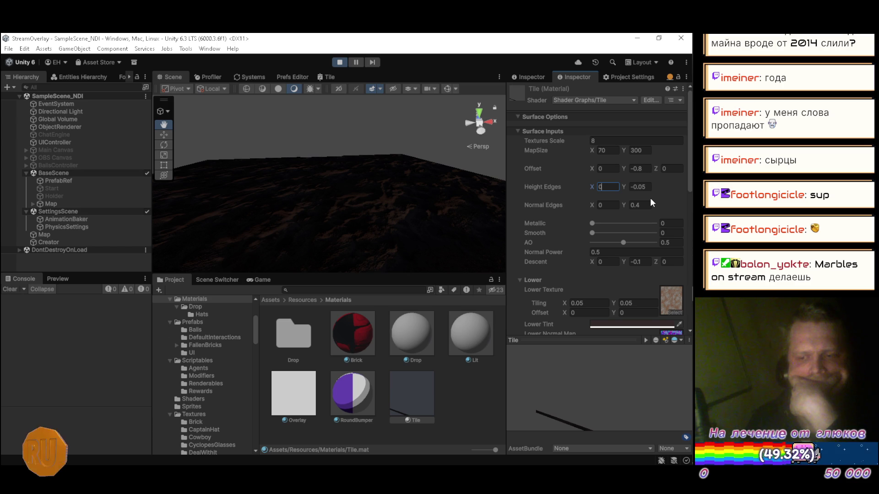
pyautogui.press('Escape')
# Step: Tune Height Edges to X -3, Y 0 while orbiting to check grass on the terrain top
pyautogui.click(613, 187)
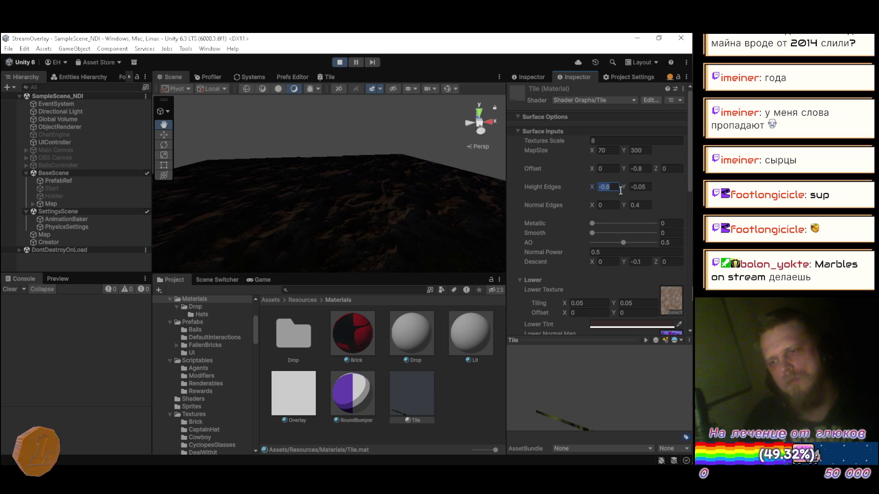
pyautogui.write('1')
pyautogui.press('Return')
pyautogui.moveTo(439, 174)
pyautogui.mouseDown()
pyautogui.moveTo(393, 154)
pyautogui.moveTo(411, 160)
pyautogui.moveTo(413, 188)
pyautogui.moveTo(433, 185)
pyautogui.mouseUp()
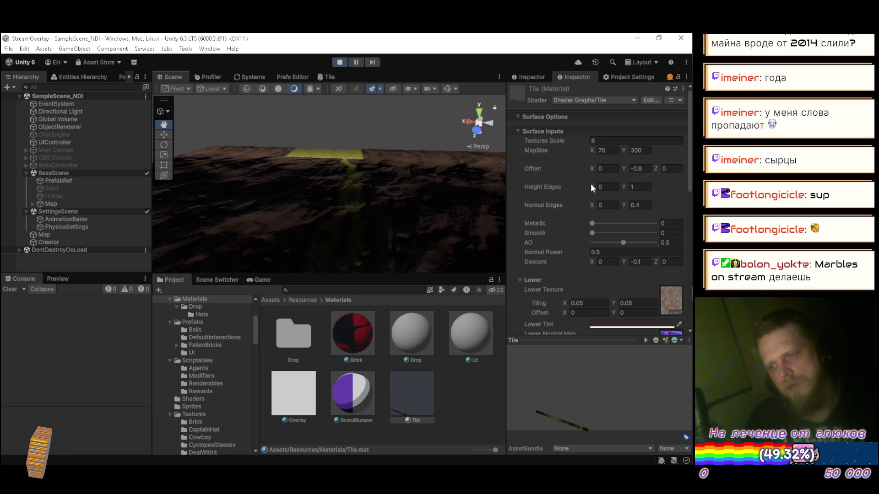
pyautogui.moveTo(604, 184)
pyautogui.mouseDown()
pyautogui.moveTo(567, 184)
pyautogui.moveTo(624, 186)
pyautogui.moveTo(589, 187)
pyautogui.mouseUp()
pyautogui.moveTo(440, 215)
pyautogui.mouseDown()
pyautogui.moveTo(392, 229)
pyautogui.moveTo(245, 186)
pyautogui.moveTo(182, 178)
pyautogui.moveTo(274, 247)
pyautogui.moveTo(300, 228)
pyautogui.moveTo(400, 202)
pyautogui.moveTo(518, 209)
pyautogui.mouseUp()
pyautogui.click(618, 187)
pyautogui.write('-3')
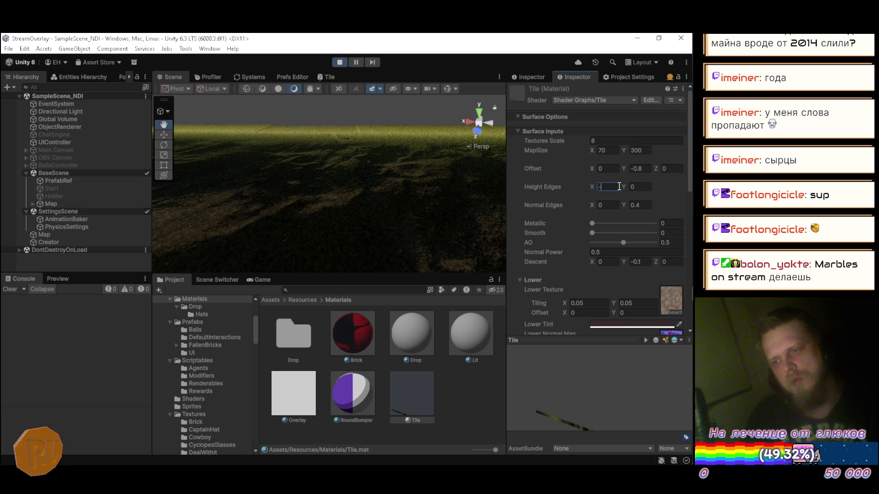
pyautogui.moveTo(456, 171)
pyautogui.mouseDown()
pyautogui.moveTo(383, 197)
pyautogui.moveTo(287, 210)
pyautogui.moveTo(276, 199)
pyautogui.mouseUp()
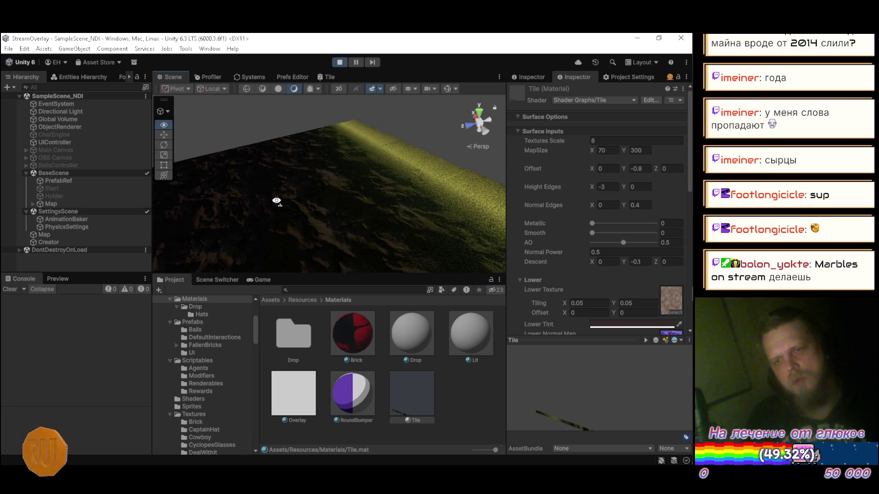
pyautogui.click(74, 119)
# Step: Tilt the Directional Light's X rotation from 50 to 146.66
pyautogui.click(71, 112)
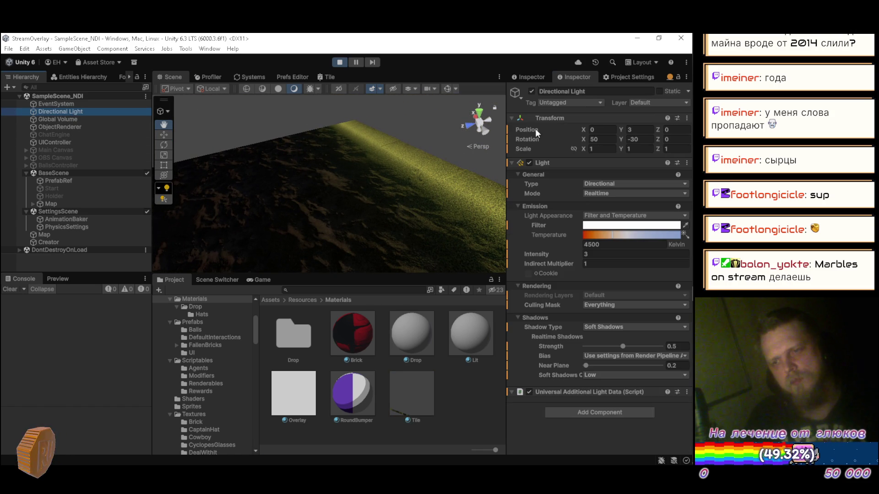
pyautogui.moveTo(583, 138); pyautogui.dragTo(607, 136)
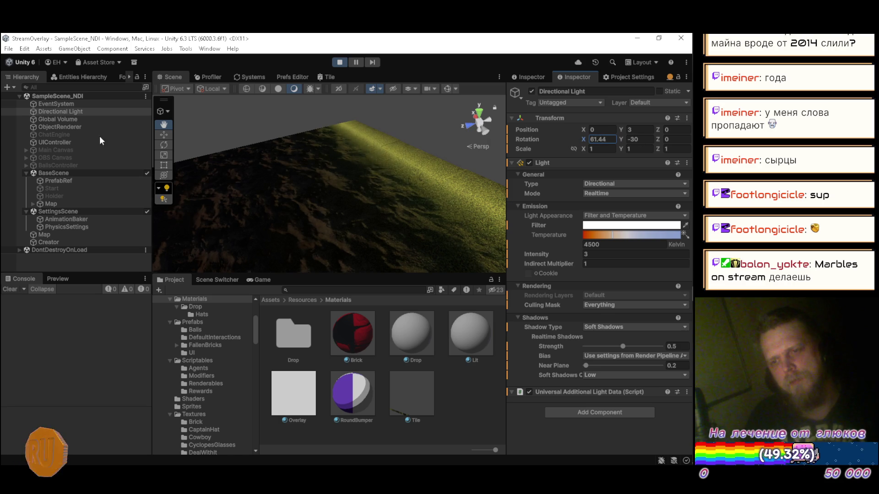
pyautogui.moveTo(629, 165); pyautogui.dragTo(285, 165)
pyautogui.moveTo(492, 159); pyautogui.dragTo(54, 160)
# Step: Fly the Scene camera over the lit grass terrain, then return to the Tile graph
pyautogui.moveTo(273, 181)
pyautogui.mouseDown()
pyautogui.moveTo(335, 129)
pyautogui.moveTo(233, 168)
pyautogui.moveTo(353, 166)
pyautogui.moveTo(504, 146)
pyautogui.mouseUp()
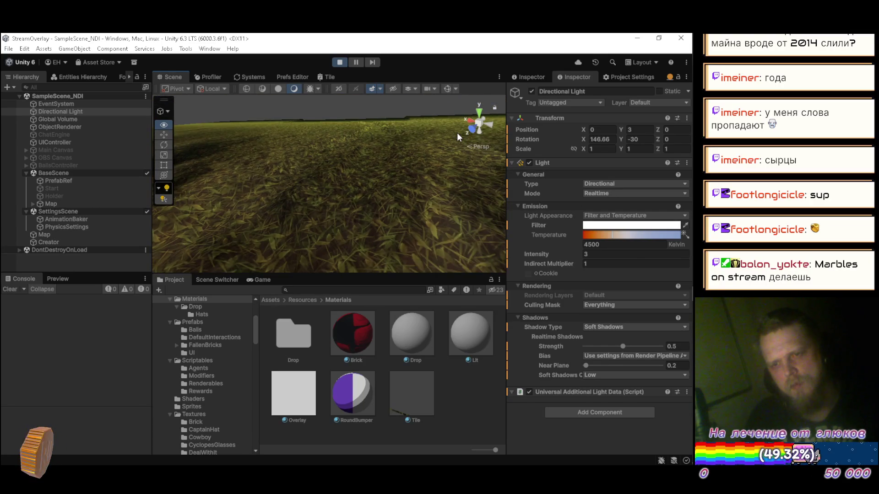
pyautogui.scroll(2, 408, 137)
pyautogui.moveTo(307, 147); pyautogui.dragTo(472, 135)
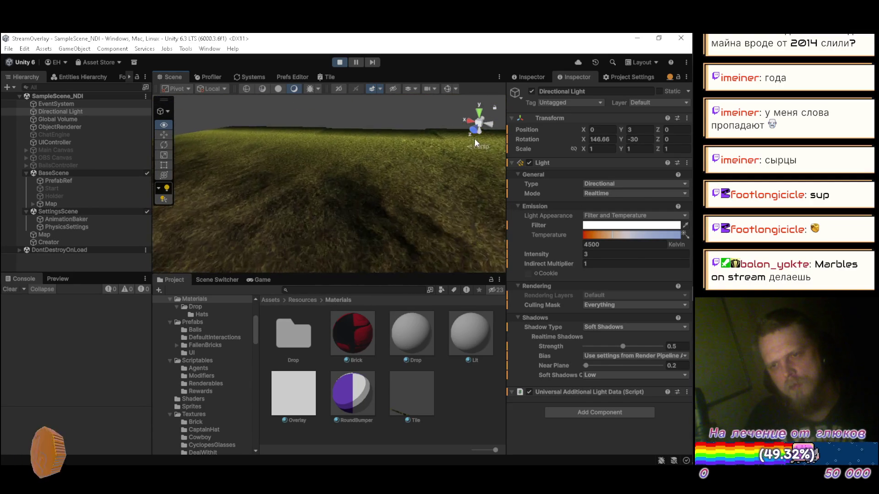
pyautogui.click(330, 77)
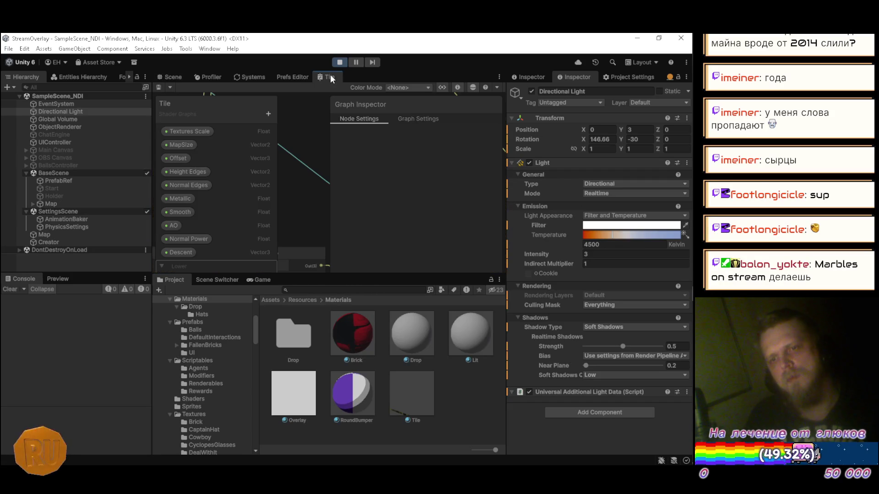
# Step: Maximize the Tile graph and pan to the upper node groups, including the red and white nodes
pyautogui.doubleClick(331, 77)
pyautogui.moveTo(304, 177)
pyautogui.mouseDown()
pyautogui.moveTo(375, 205)
pyautogui.moveTo(392, 187)
pyautogui.moveTo(404, 127)
pyautogui.moveTo(427, 92)
pyautogui.mouseUp()
pyautogui.moveTo(210, 302); pyautogui.dragTo(279, 243)
pyautogui.moveTo(296, 192); pyautogui.dragTo(275, 250)
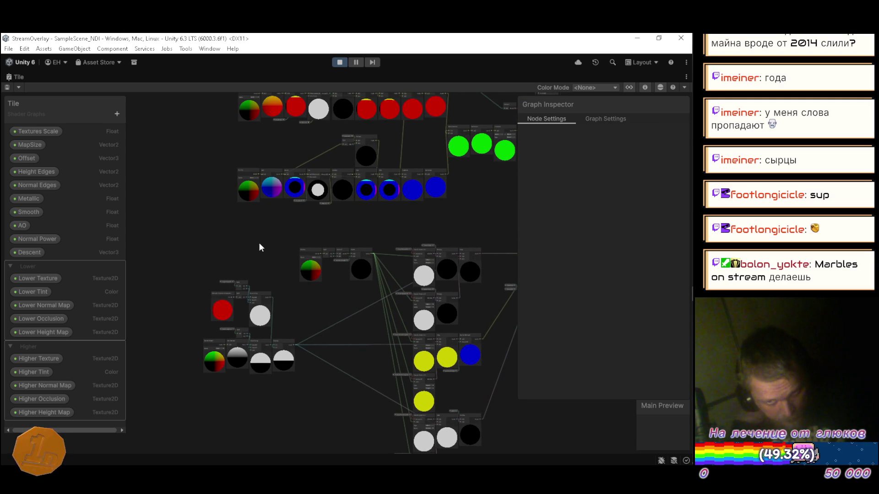
# Step: Undo the recent node moves and deletions in the upper groups, tucking the second row beneath the top row
pyautogui.hotkey('ctrl', 'z')
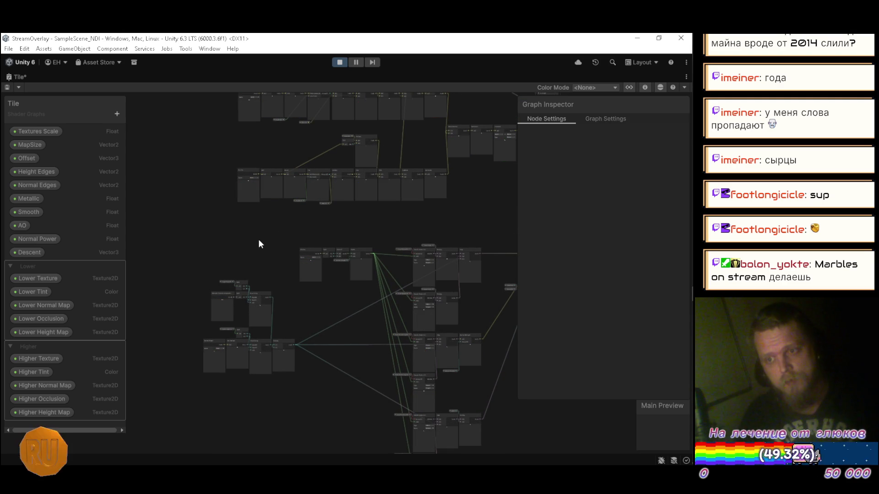
pyautogui.hotkey('ctrl', 'z')
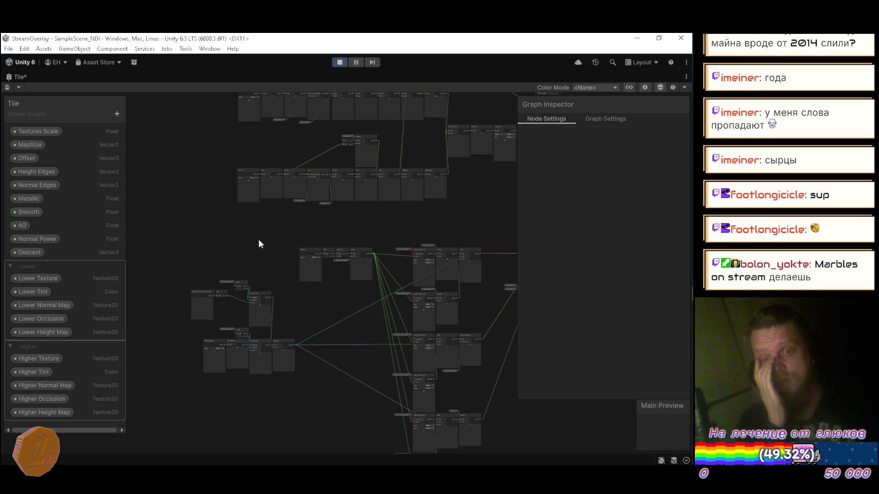
pyautogui.hotkey('ctrl', 'y')
pyautogui.hotkey('ctrl', 'z')
pyautogui.hotkey('ctrl', 'z')
pyautogui.hotkey('ctrl', 'z')
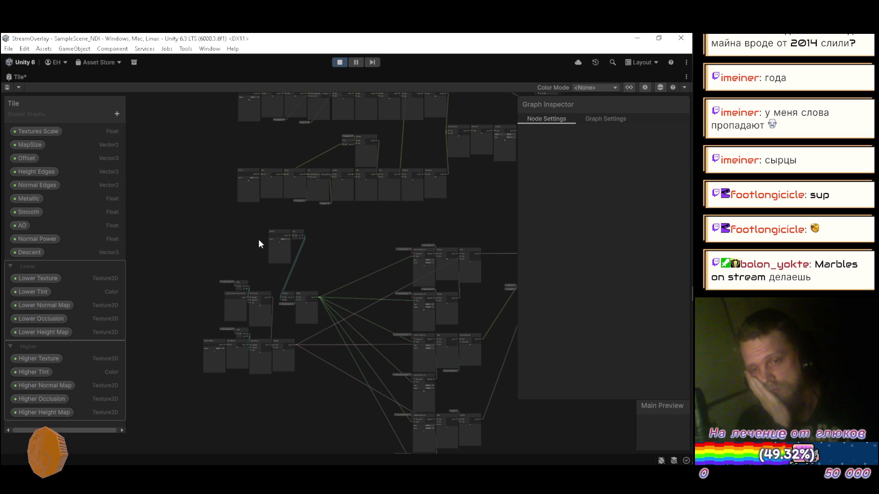
pyautogui.hotkey('ctrl', 'z')
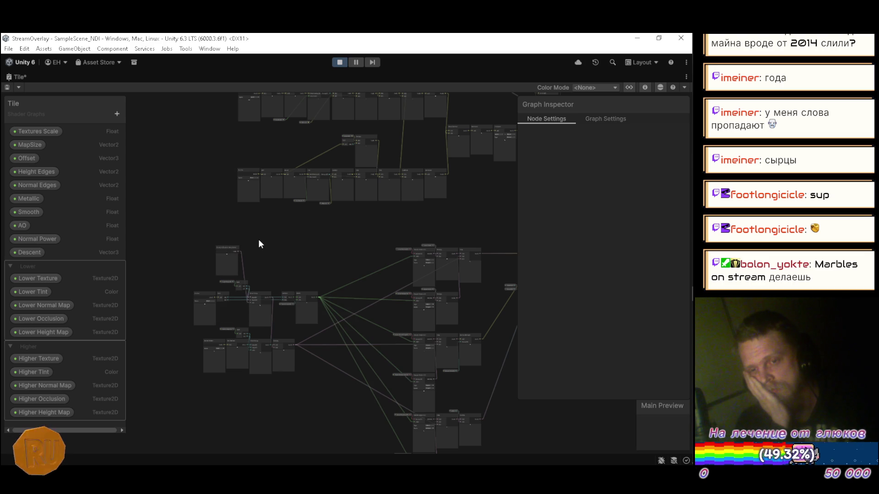
pyautogui.hotkey('ctrl', 'z')
pyautogui.hotkey('ctrl', 'z')
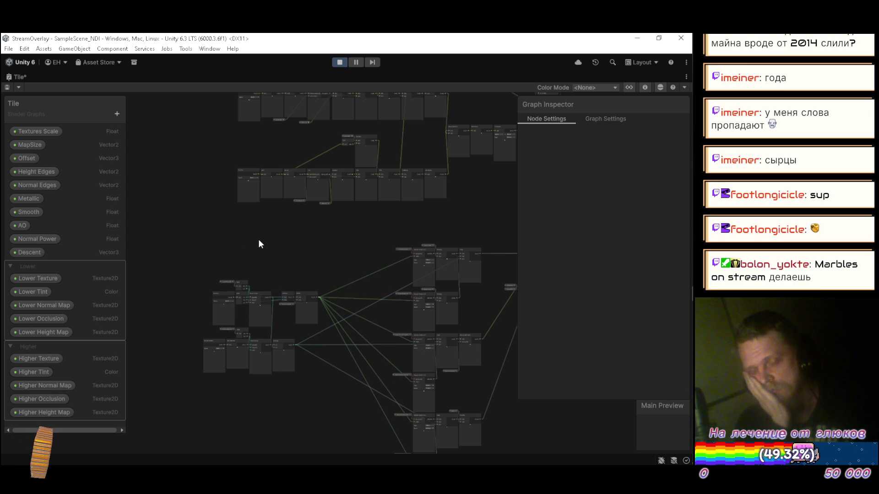
pyautogui.hotkey('ctrl', 'z')
pyautogui.hotkey('ctrl', 'z')
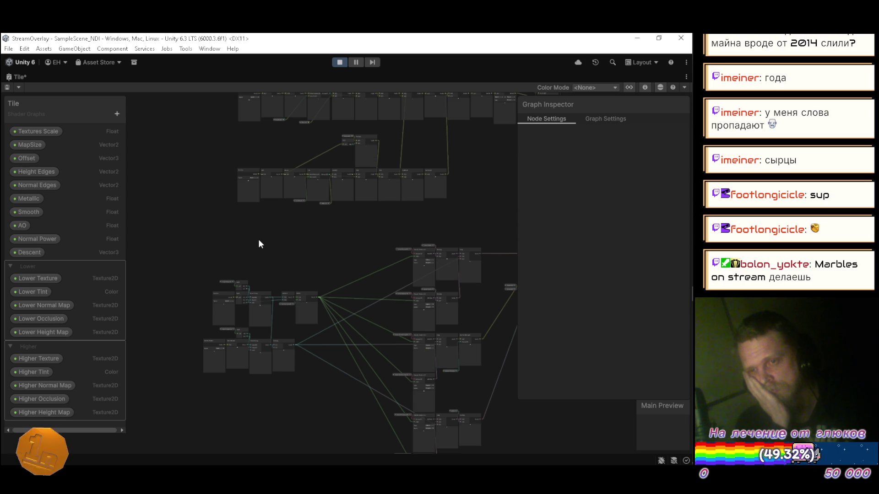
pyautogui.hotkey('ctrl', 'z')
pyautogui.hotkey('ctrl', 'z')
pyautogui.hotkey('ctrl', 'z')
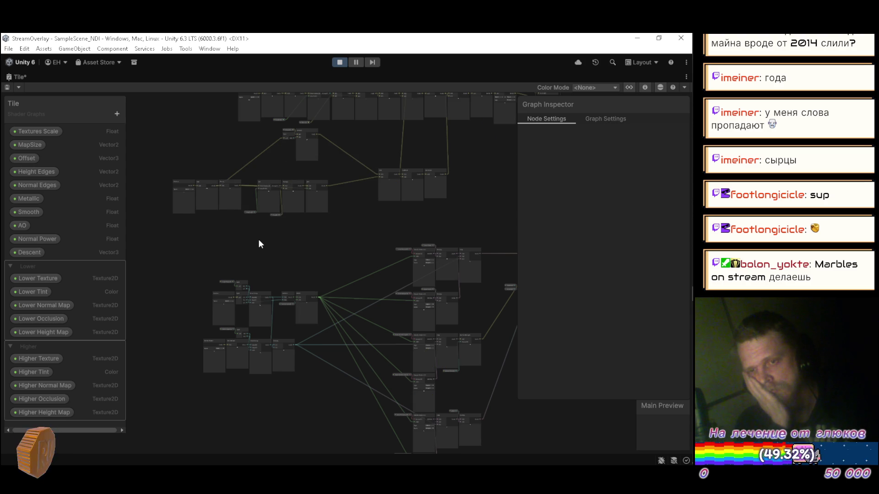
pyautogui.hotkey('ctrl', 'z')
pyautogui.hotkey('ctrl', 'z')
pyautogui.hotkey('ctrl', 'z')
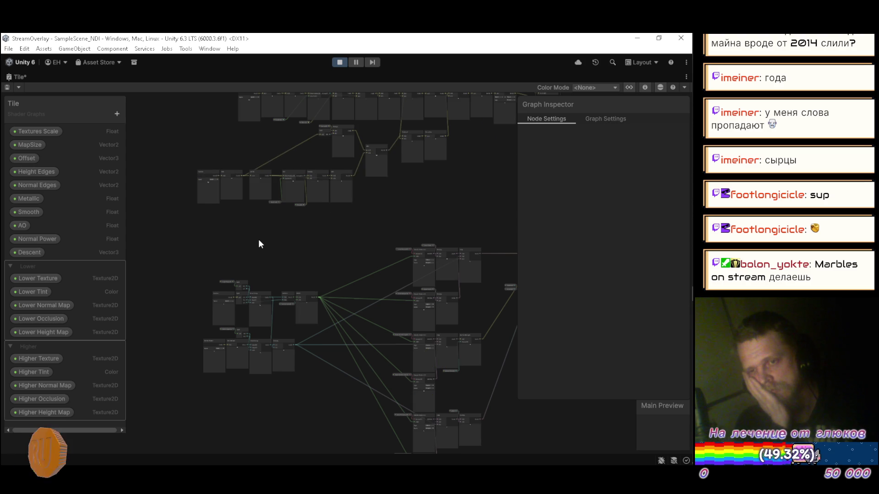
pyautogui.hotkey('ctrl', 'z')
pyautogui.hotkey('ctrl', 'z')
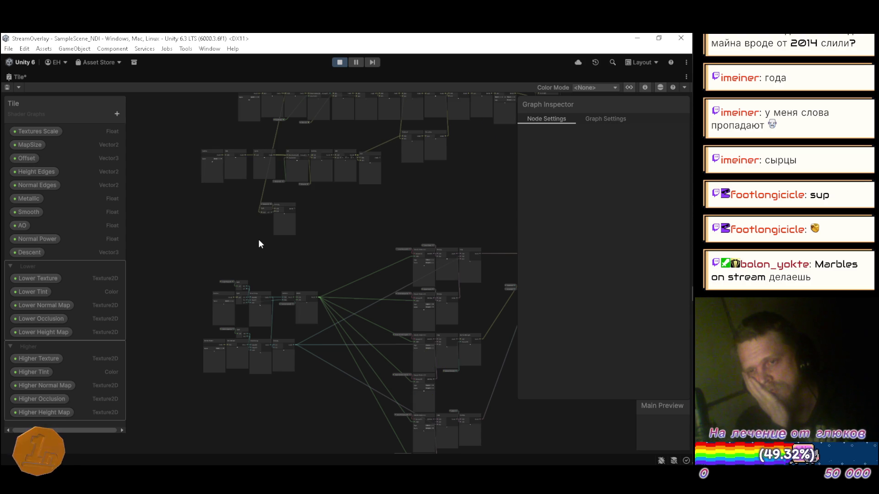
pyautogui.hotkey('ctrl', 'z')
pyautogui.hotkey('ctrl', 'z')
pyautogui.hotkey('ctrl', 'z')
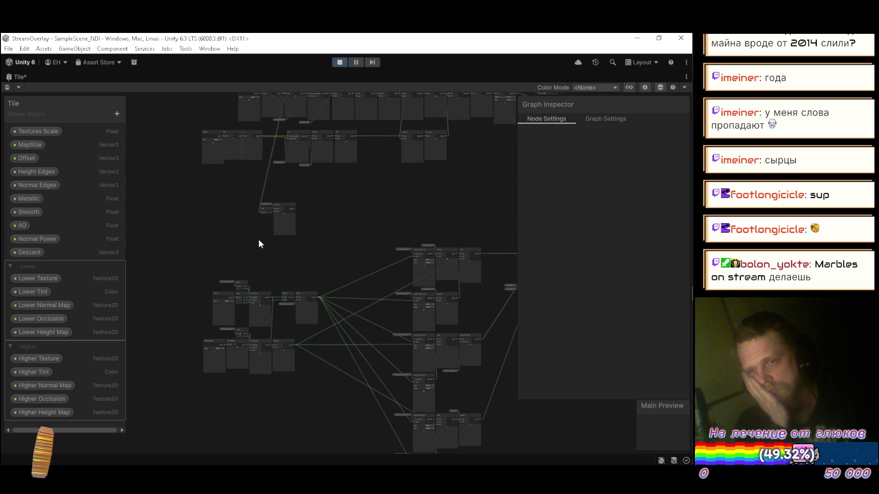
pyautogui.hotkey('ctrl', 'z')
pyautogui.hotkey('ctrl', 'z')
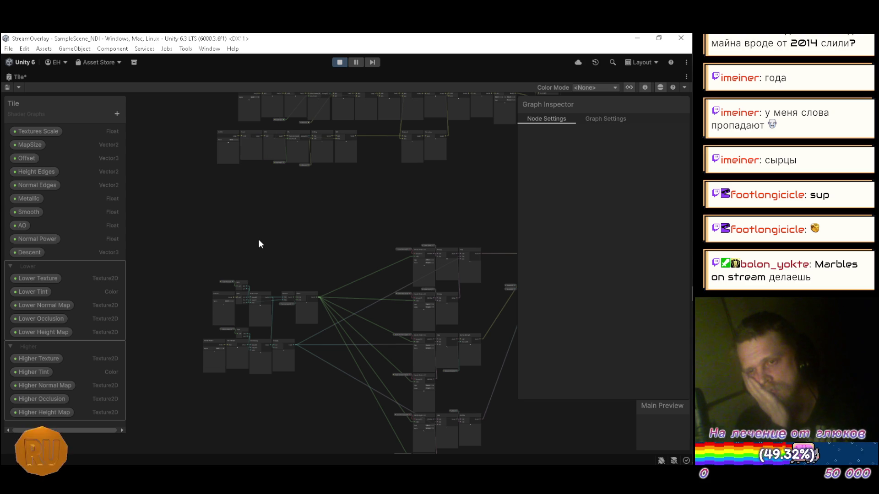
pyautogui.hotkey('ctrl', 'z')
pyautogui.hotkey('ctrl', 'z')
pyautogui.hotkey('ctrl', 'z')
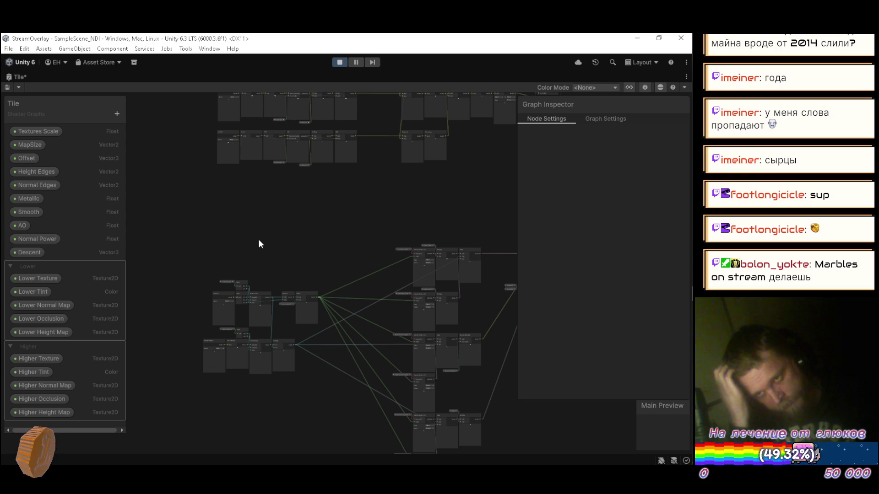
# Step: Revert the middle and top node moves until the nodes sit in aligned rows
pyautogui.moveTo(377, 213); pyautogui.dragTo(303, 347)
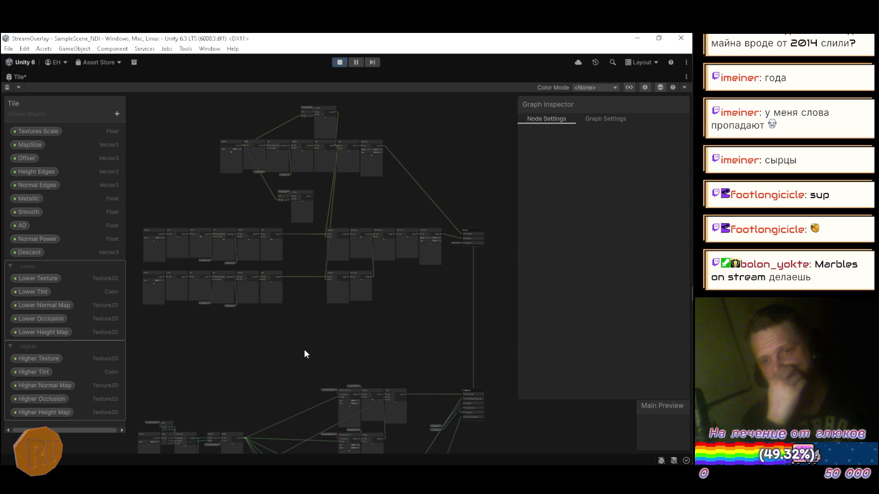
pyautogui.hotkey('ctrl', 'z')
pyautogui.hotkey('ctrl', 'z')
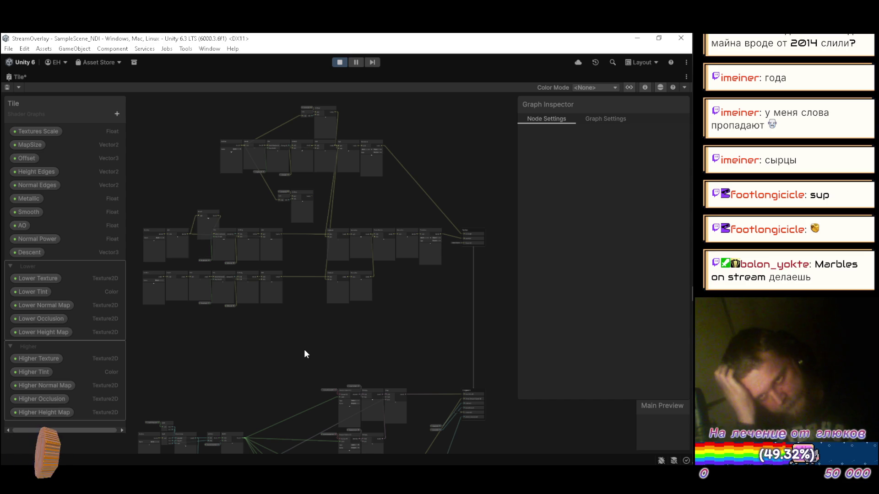
pyautogui.hotkey('ctrl', 'z')
pyautogui.hotkey('ctrl', 'z')
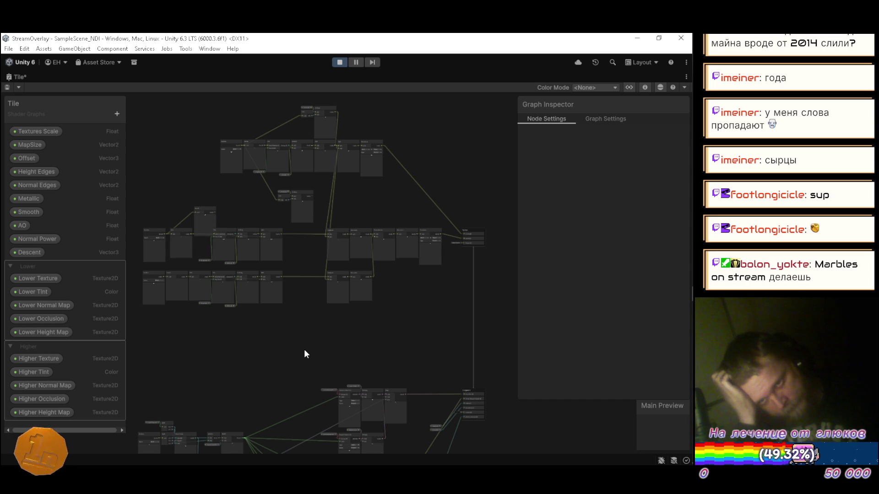
pyautogui.hotkey('ctrl', 'z')
pyautogui.hotkey('ctrl', 'z')
pyautogui.hotkey('ctrl', 'z')
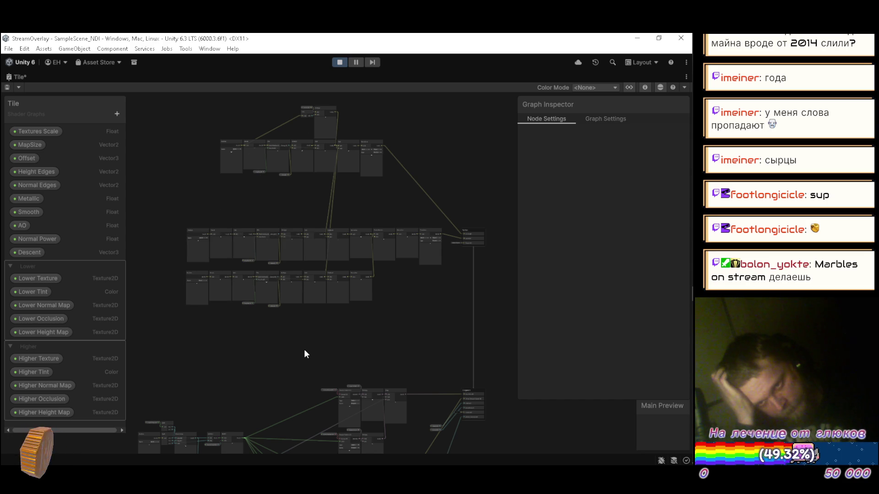
pyautogui.hotkey('ctrl', 'z')
pyautogui.hotkey('ctrl', 'z')
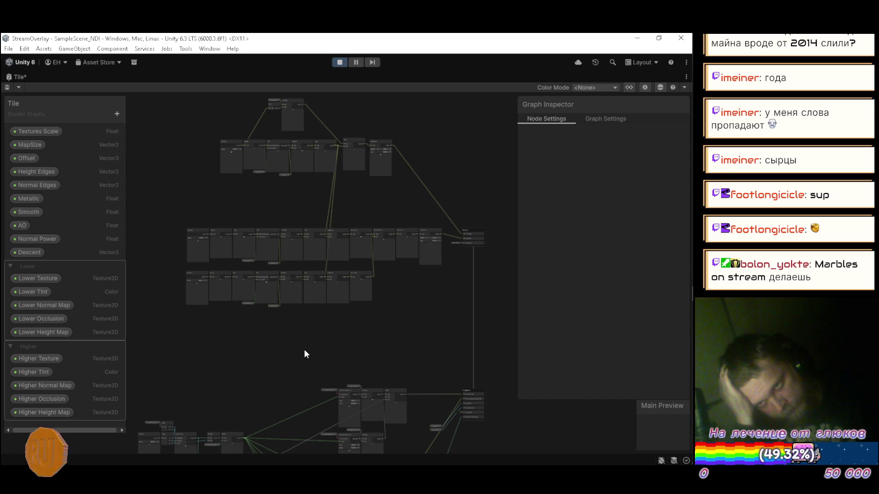
pyautogui.hotkey('ctrl', 'z')
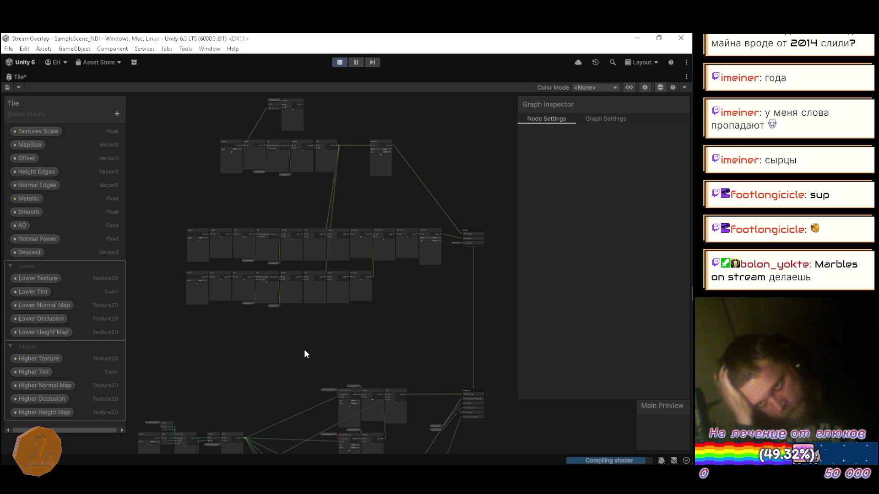
pyautogui.hotkey('ctrl', 'z')
pyautogui.hotkey('ctrl', 'z')
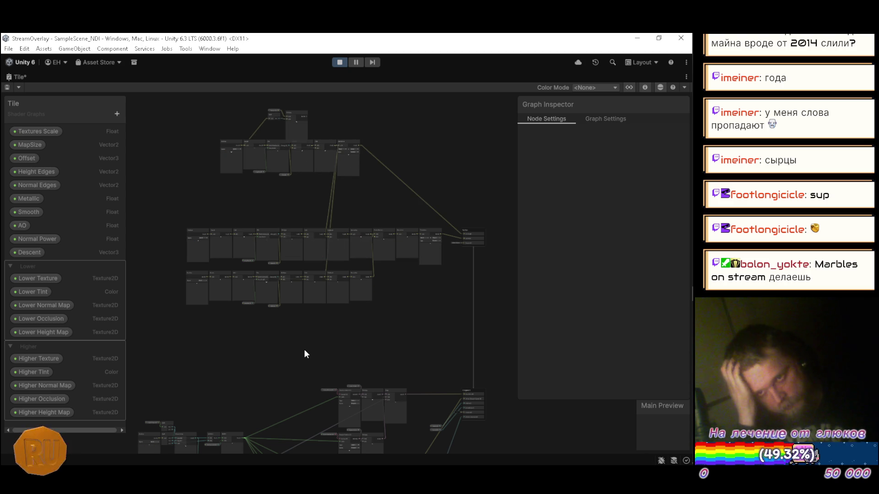
pyautogui.hotkey('ctrl', 'z')
pyautogui.hotkey('ctrl', 'z')
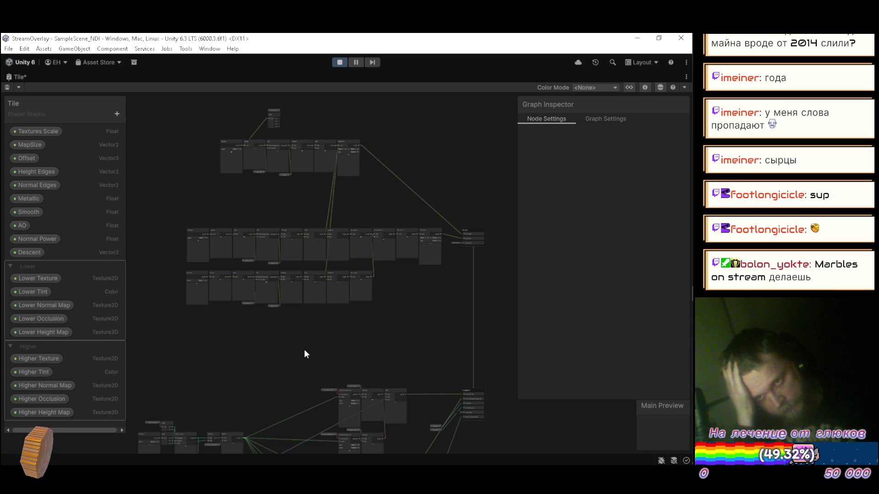
pyautogui.hotkey('ctrl', 'z')
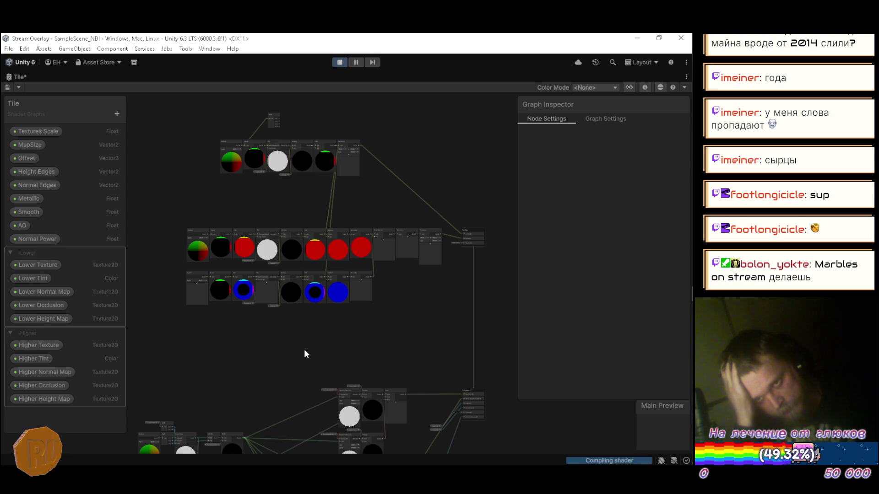
# Step: Settle the history without the Vector3 property, keeping the original property list so the shader recompiles
pyautogui.hotkey('ctrl', 'y')
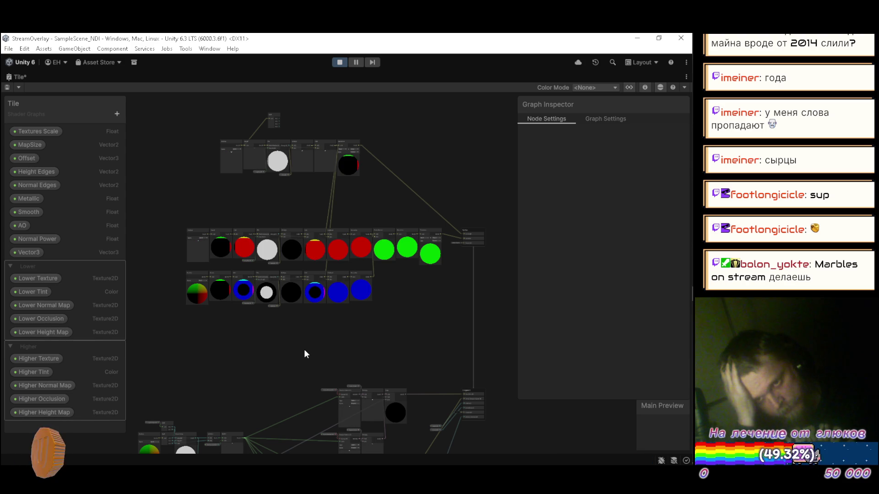
pyautogui.hotkey('ctrl', 'z')
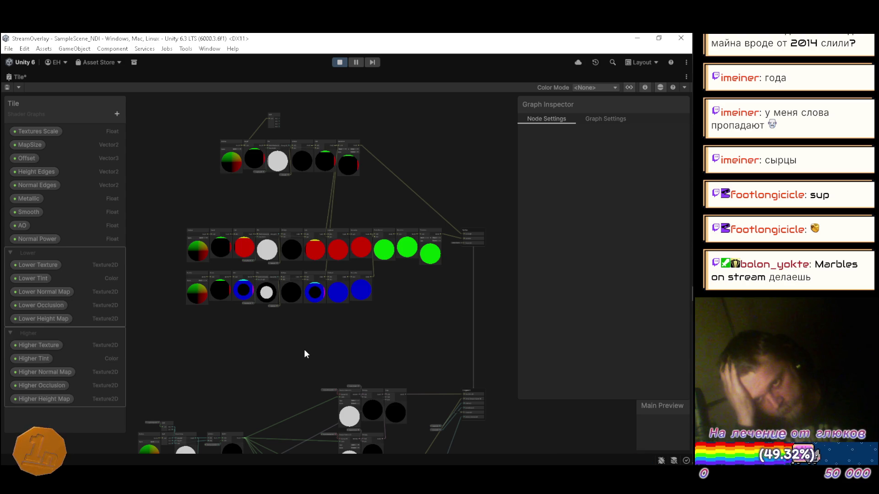
pyautogui.hotkey('ctrl', 'y')
pyautogui.hotkey('ctrl', 'z')
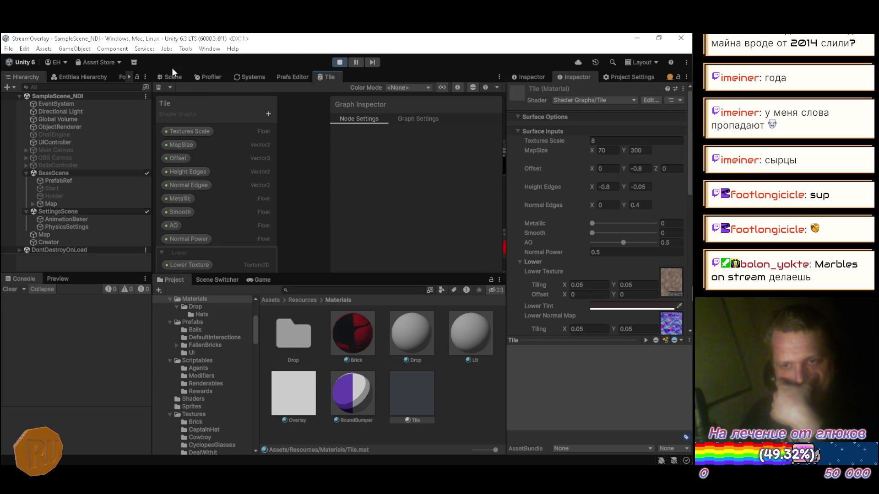
# Step: In the Scene view, orbit and zoom around the grass terrain to inspect its blended dirt paths
pyautogui.click(171, 75)
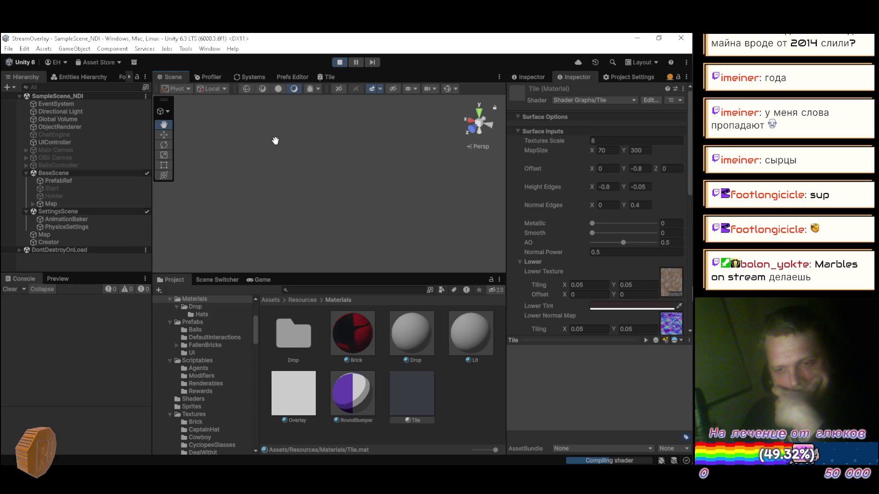
pyautogui.moveTo(296, 133)
pyautogui.mouseDown()
pyautogui.moveTo(446, 188)
pyautogui.moveTo(467, 163)
pyautogui.moveTo(507, 169)
pyautogui.moveTo(242, 121)
pyautogui.moveTo(265, 146)
pyautogui.moveTo(234, 138)
pyautogui.moveTo(458, 182)
pyautogui.moveTo(485, 178)
pyautogui.moveTo(298, 148)
pyautogui.mouseUp()
pyautogui.scroll(-2, 298, 147)
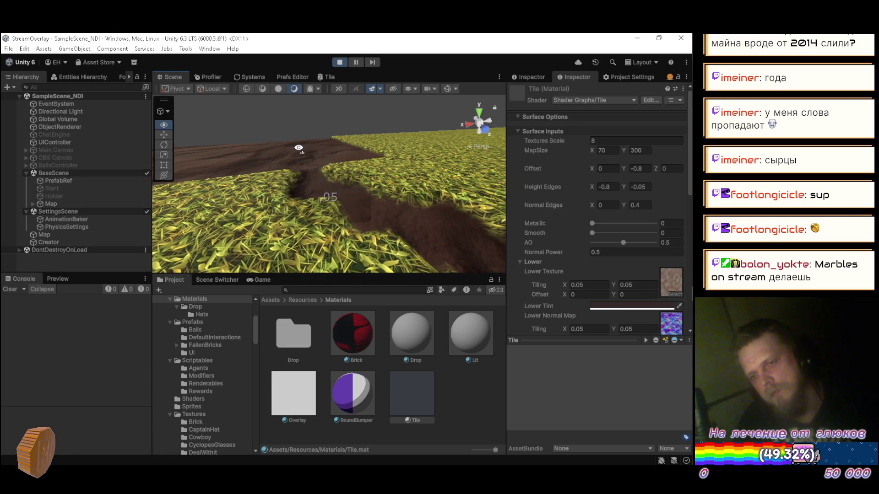
pyautogui.moveTo(304, 170)
pyautogui.mouseDown()
pyautogui.moveTo(490, 155)
pyautogui.moveTo(418, 145)
pyautogui.moveTo(428, 191)
pyautogui.moveTo(459, 198)
pyautogui.moveTo(459, 191)
pyautogui.moveTo(221, 190)
pyautogui.moveTo(232, 198)
pyautogui.moveTo(198, 210)
pyautogui.moveTo(201, 222)
pyautogui.moveTo(190, 216)
pyautogui.mouseUp()
pyautogui.scroll(2, 451, 149)
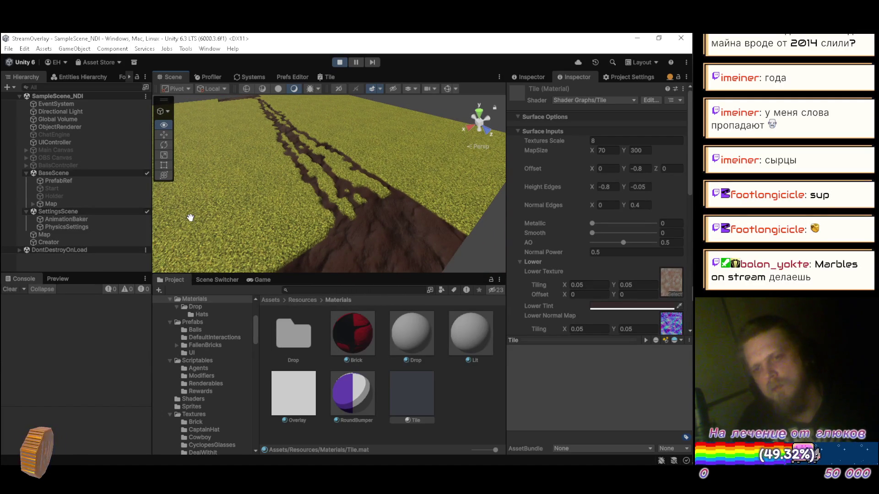
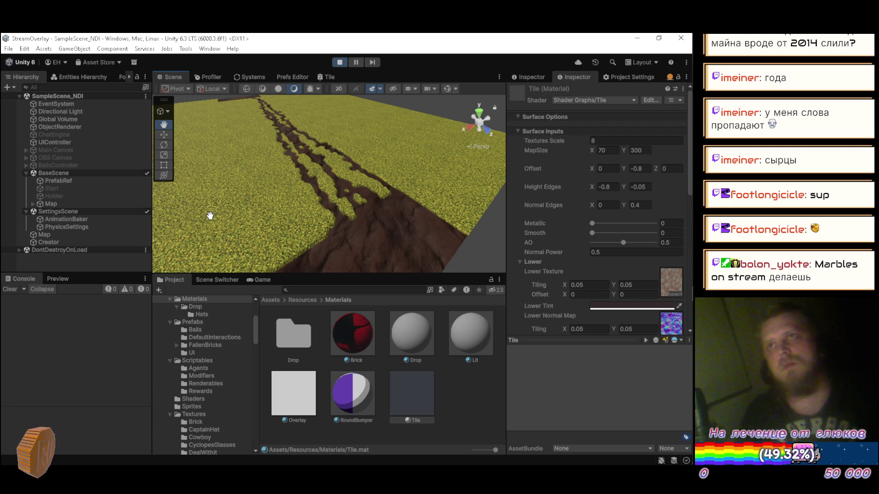
# Step: Open the Tile.hlsl shader file in Visual Studio after a glance at the Unity scene
pyautogui.hotkey('alt', 'Tab')
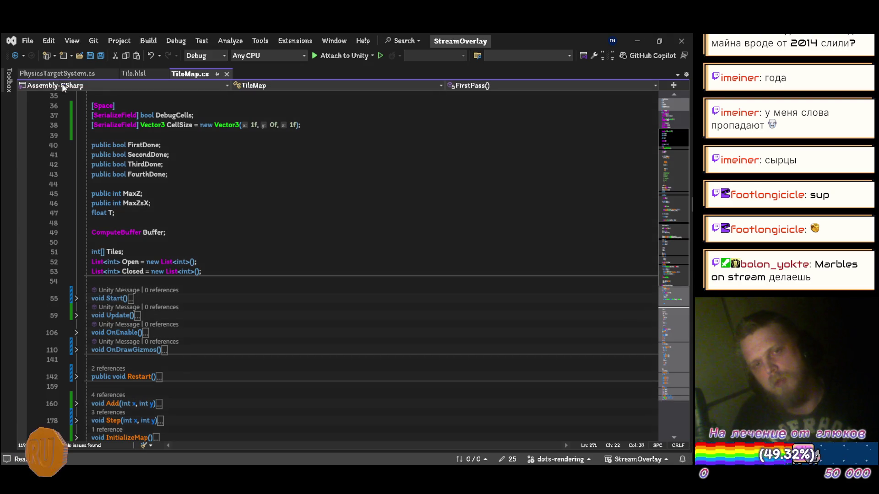
pyautogui.click(137, 73)
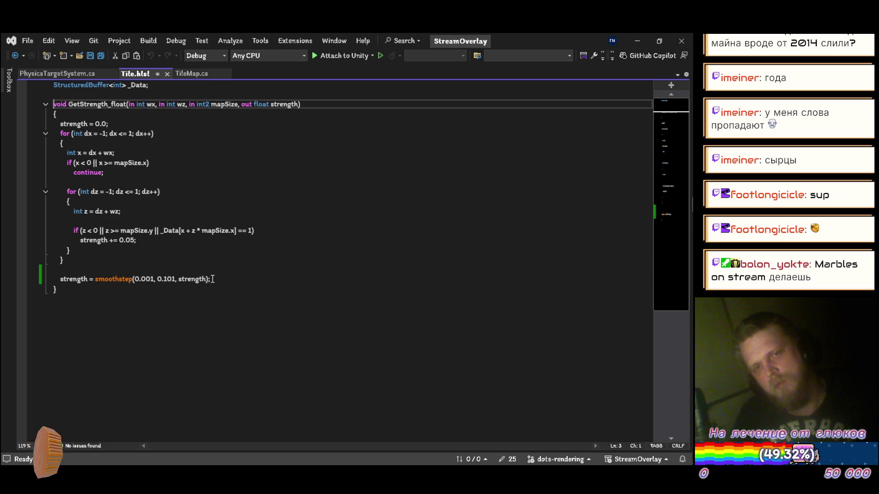
pyautogui.hotkey('alt', 'Tab')
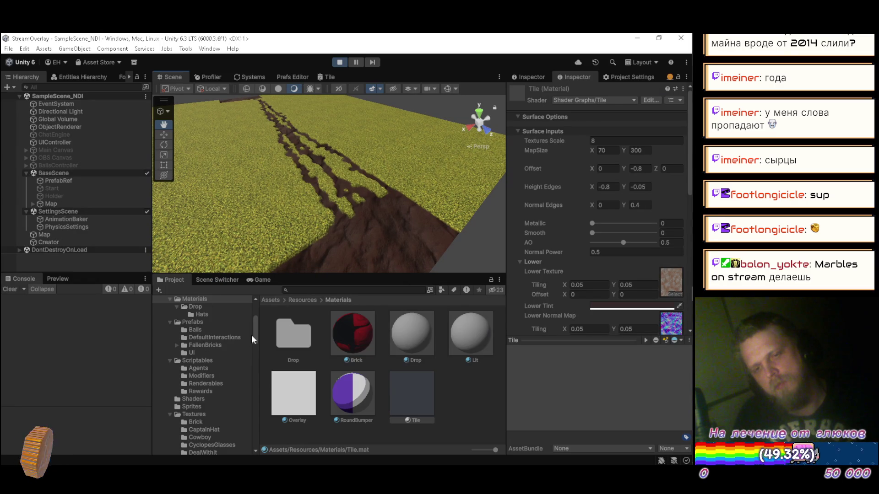
pyautogui.moveTo(256, 329)
pyautogui.mouseDown()
pyautogui.moveTo(256, 311)
pyautogui.moveTo(254, 426)
pyautogui.mouseUp()
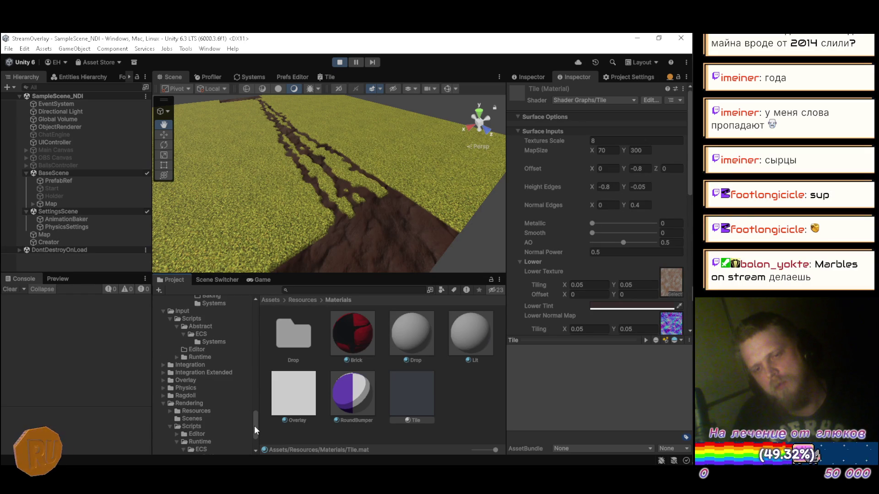
pyautogui.hotkey('alt', 'Tab')
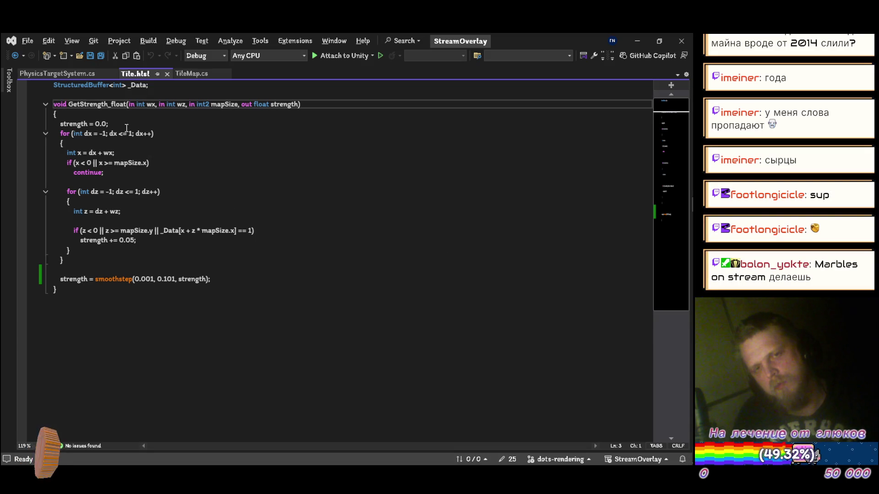
# Step: Insert blank lines at the top of Tile.hlsl above the buffer declaration
pyautogui.click(118, 94)
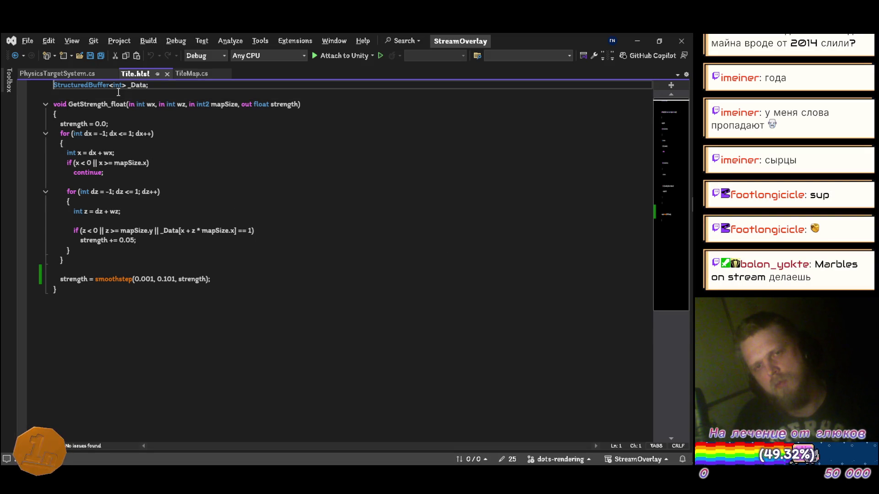
pyautogui.press('Up')
pyautogui.hotkey('ctrl', 'Return')
pyautogui.hotkey('ctrl', 'Return')
# Step: Add #include "Packages/com.homelessskin.rendering/Shaders/HLSL/SimpleNoise.hlsl" as the first line and save
pyautogui.write('#')
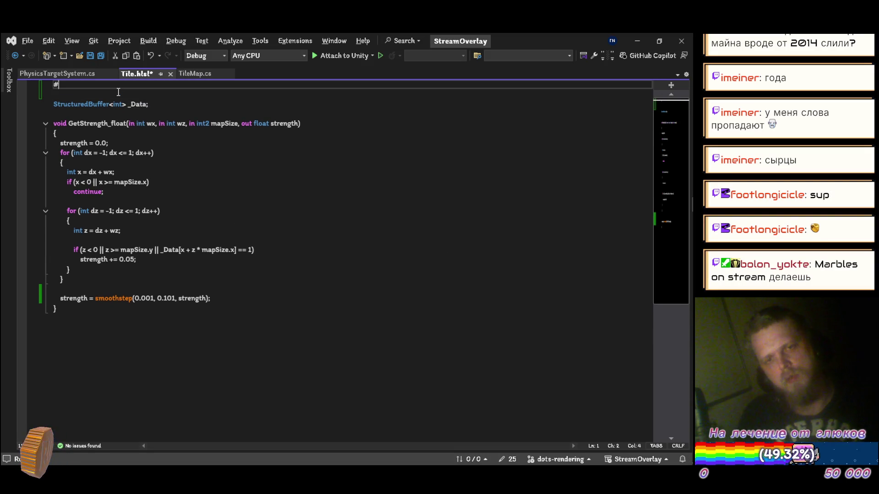
pyautogui.write('include ')
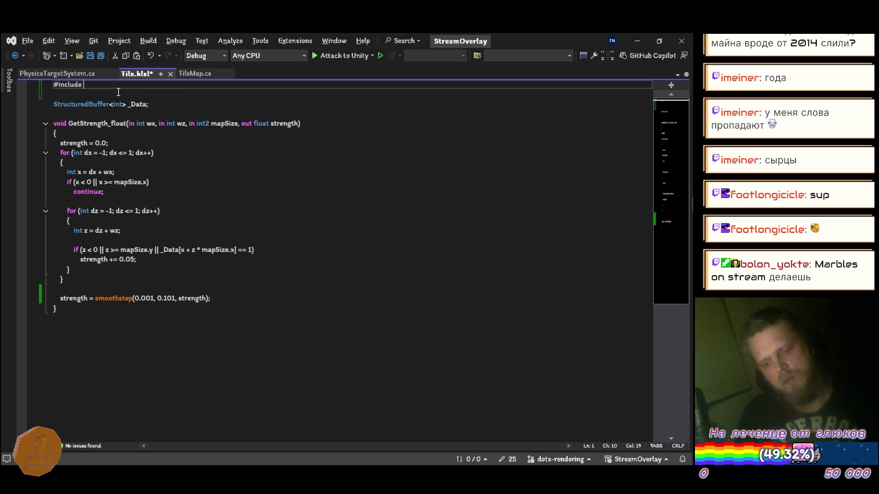
pyautogui.write('"Packag')
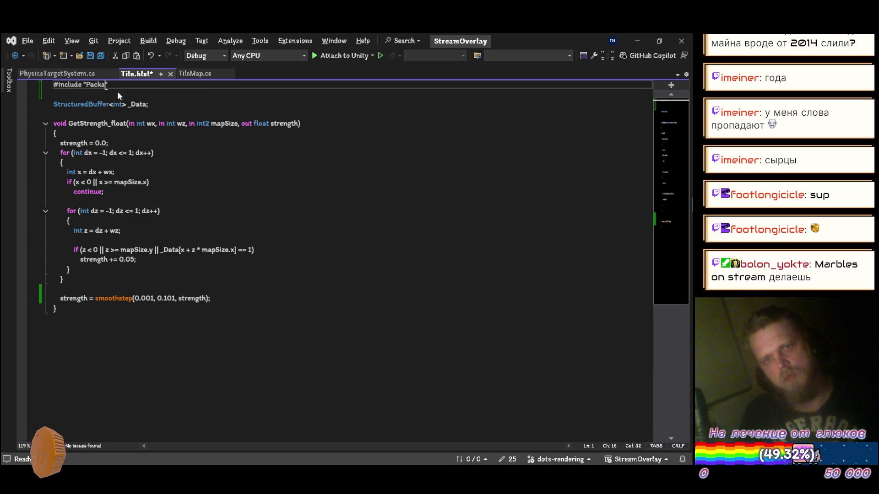
pyautogui.write('es')
pyautogui.write('/com.')
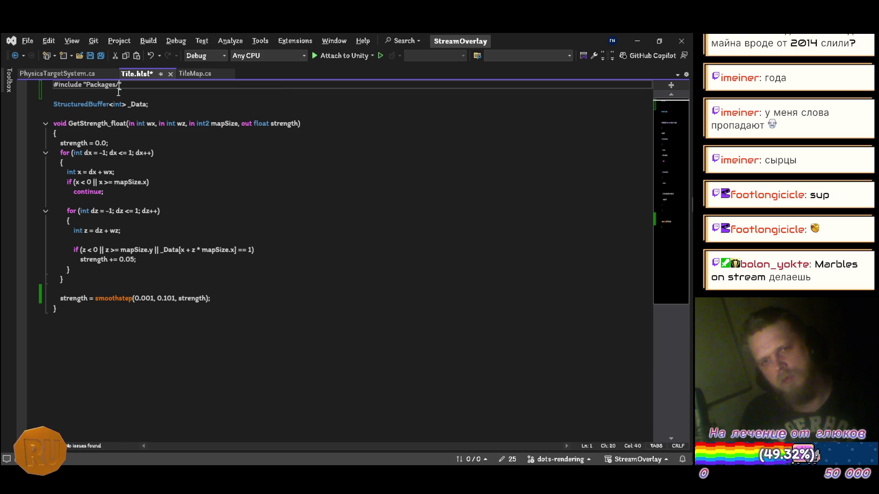
pyautogui.write('homelessskin')
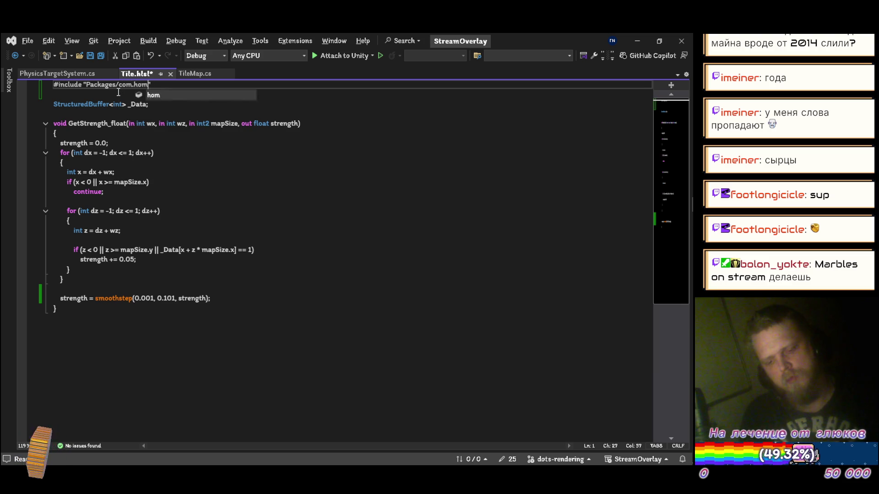
pyautogui.write('.render')
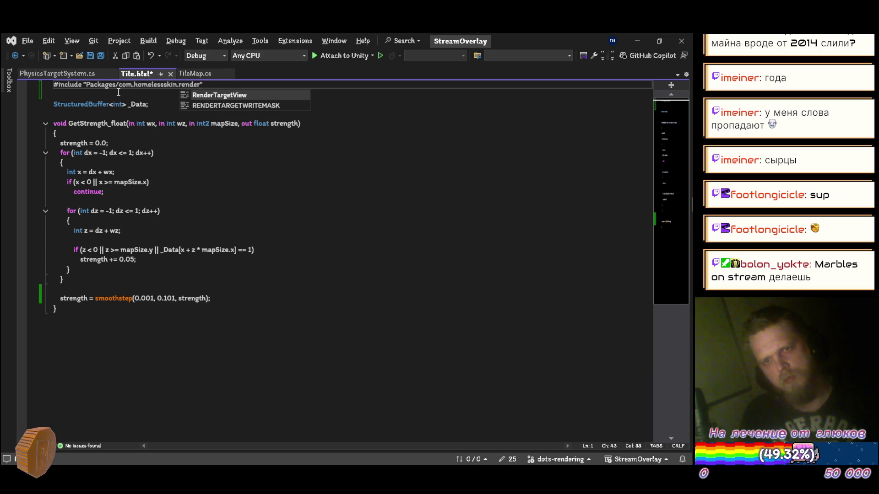
pyautogui.write('ing/')
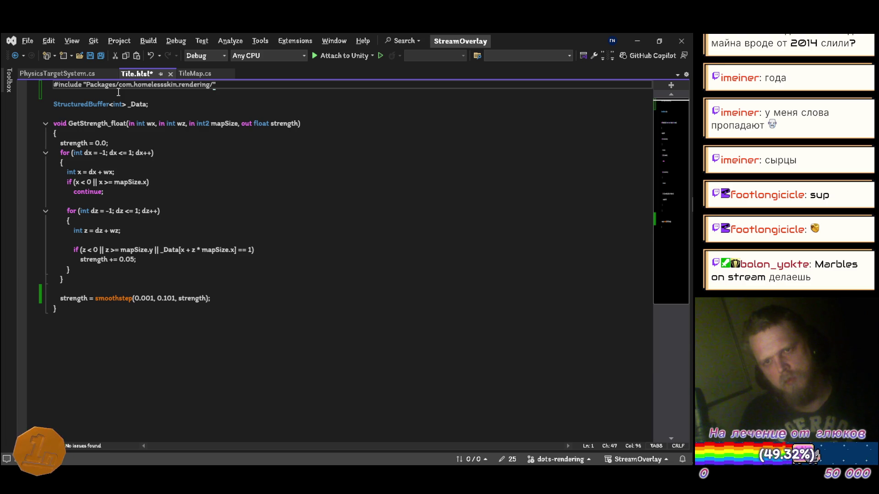
pyautogui.write('Shaders')
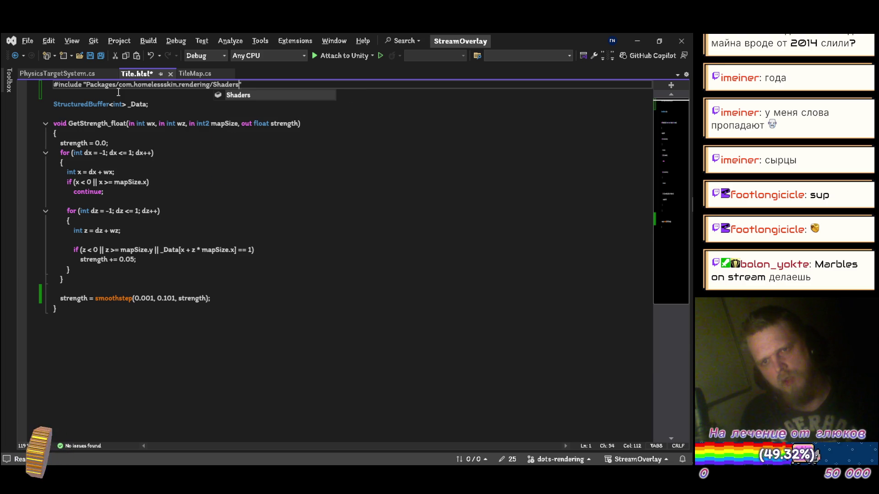
pyautogui.write('/HLSL')
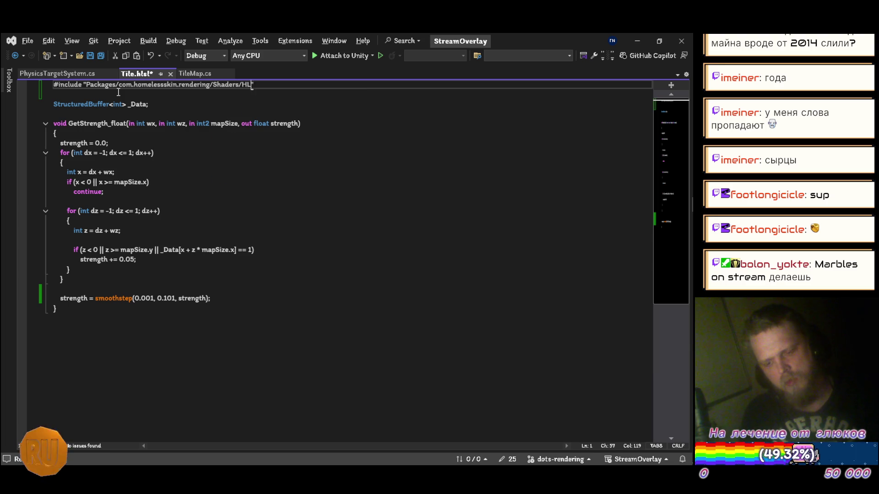
pyautogui.write('/')
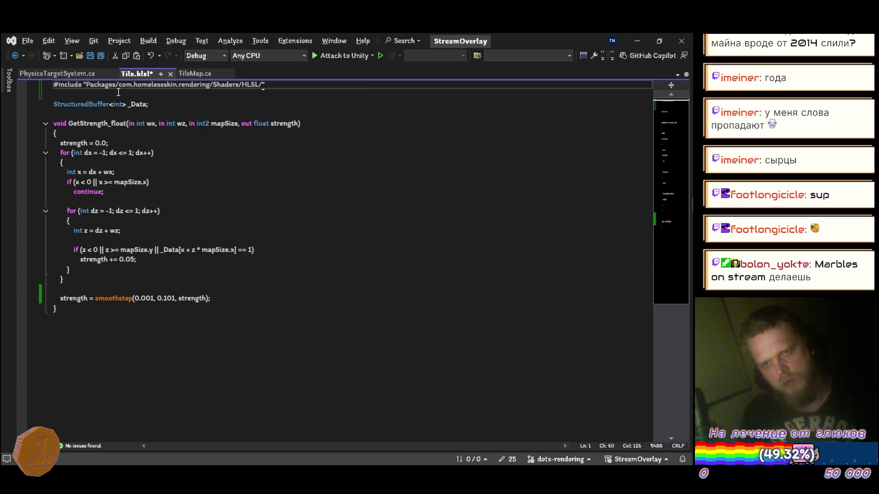
pyautogui.write('Simple')
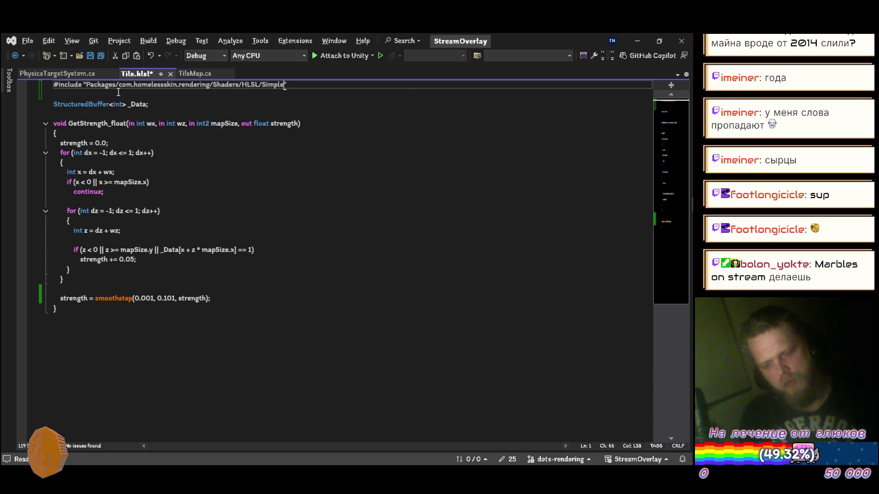
pyautogui.write('Noise')
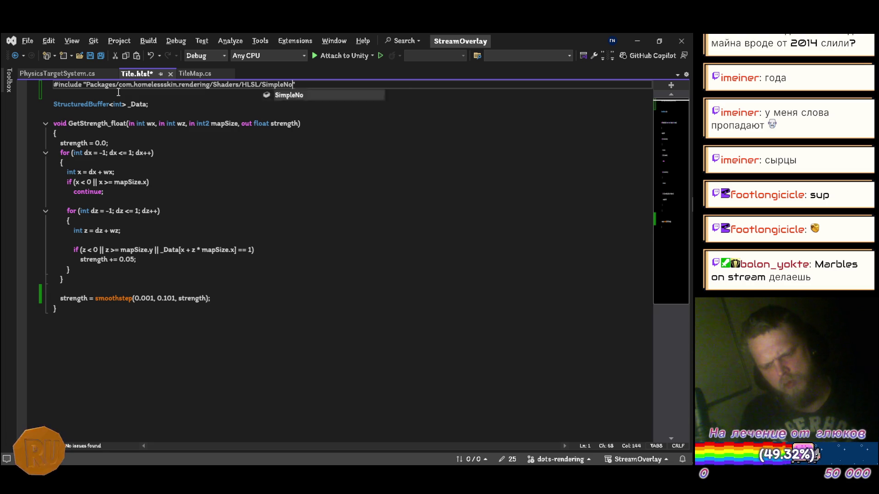
pyautogui.write('.hlsl')
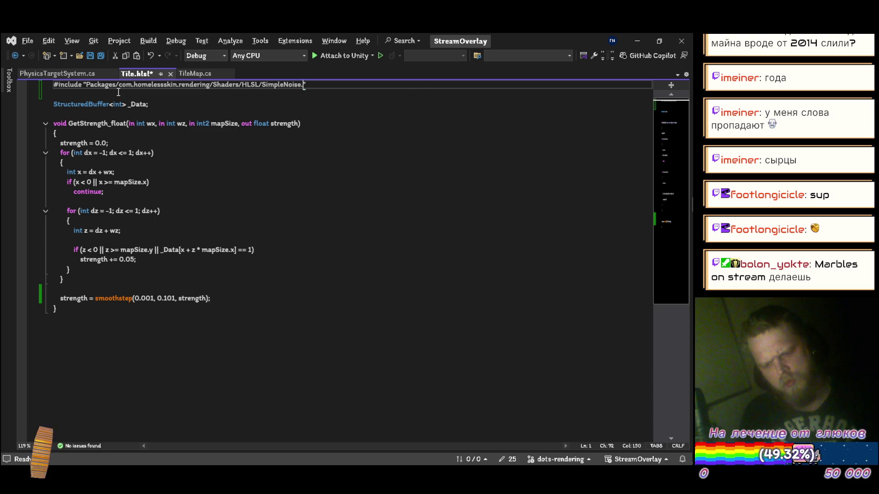
pyautogui.hotkey('ctrl', 's')
pyautogui.hotkey('alt', 'Tab')
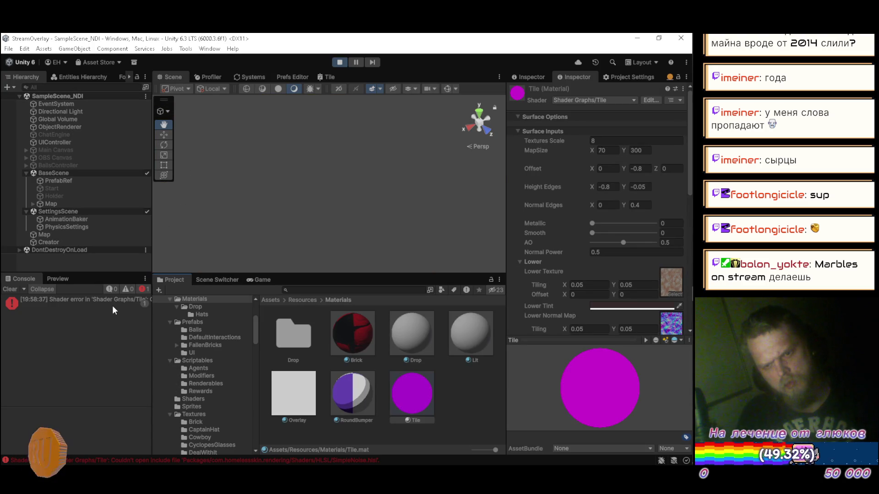
# Step: Insert 'Resources/' after 'rendering/' in the include path and save Tile.hlsl
pyautogui.scroll(-10, 221, 379)
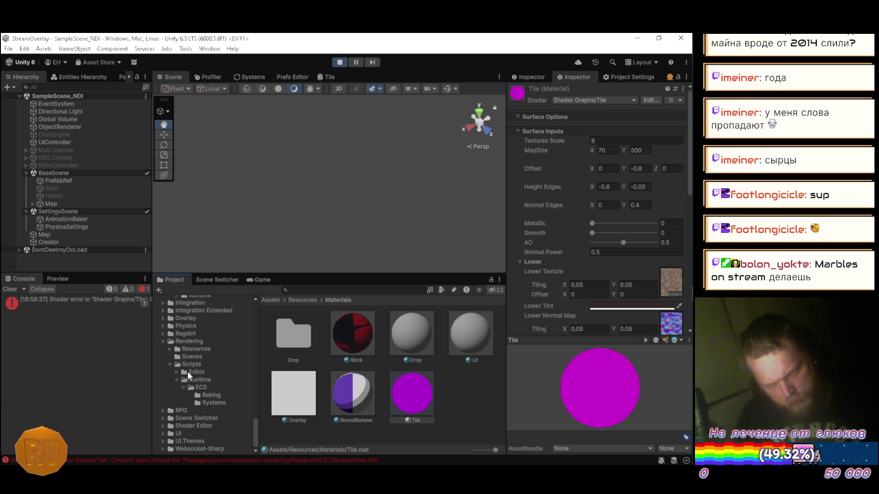
pyautogui.hotkey('alt', 'Tab')
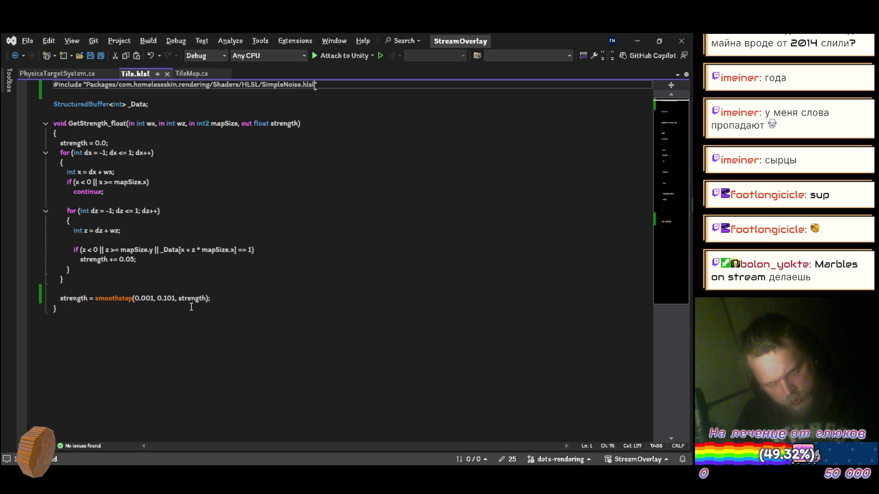
pyautogui.click(212, 85)
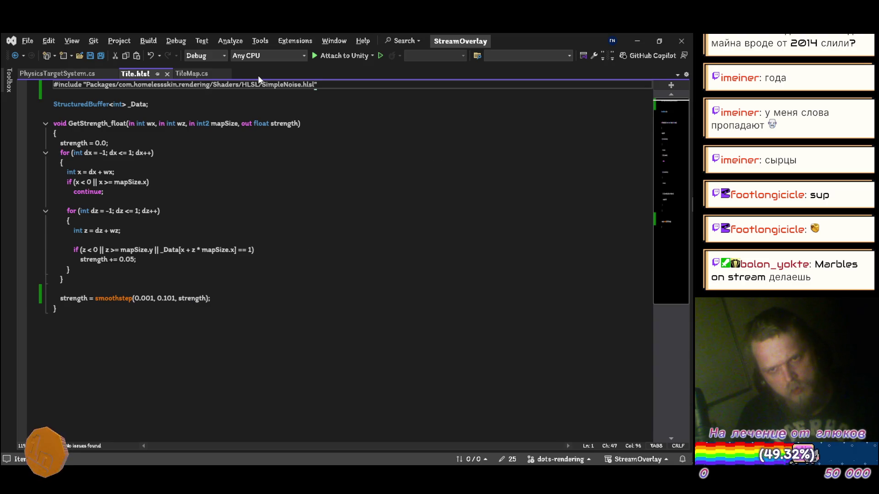
pyautogui.write('Resou/')
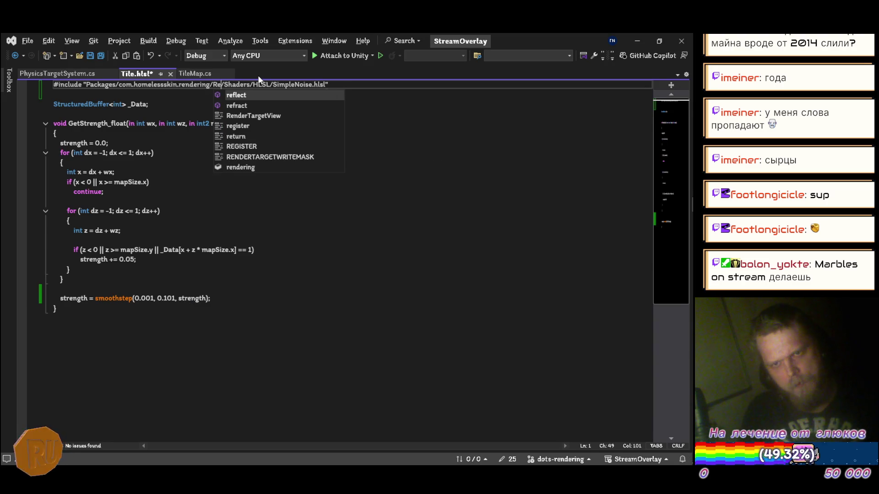
pyautogui.write('rces')
pyautogui.hotkey('ctrl', 's')
pyautogui.hotkey('alt', 'Tab')
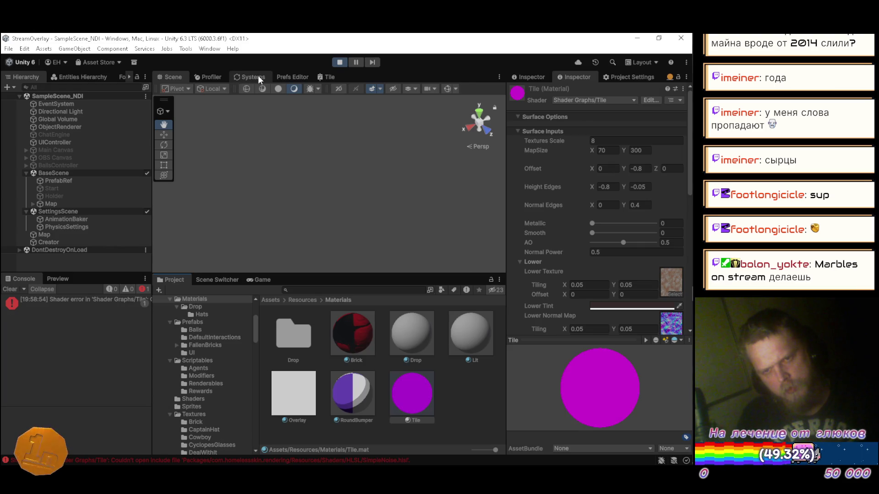
# Step: Open the rendering package's Resources/Shaders folder in the Project tree
pyautogui.hotkey('alt', 'Tab')
pyautogui.hotkey('alt', 'Tab')
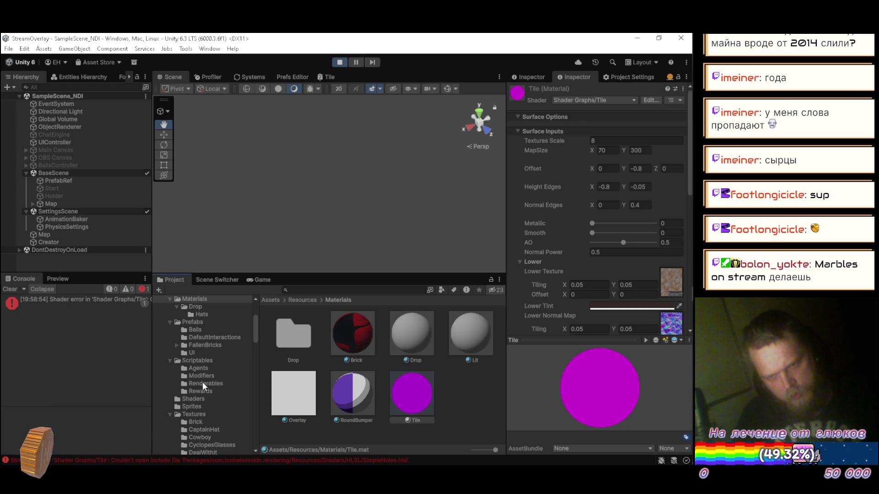
pyautogui.scroll(1, 200, 383)
pyautogui.scroll(-10, 201, 385)
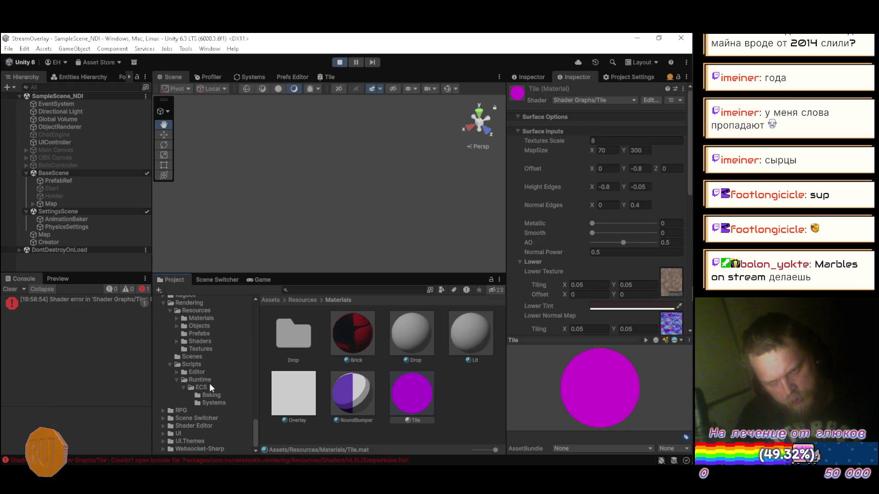
pyautogui.click(193, 341)
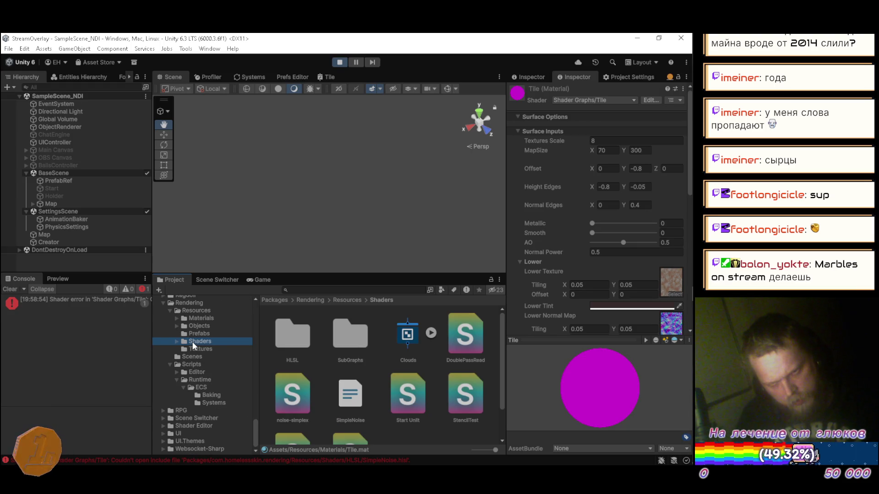
# Step: Browse the package's Shaders and HLSL folders to locate SimpleNoise
pyautogui.click(174, 341)
pyautogui.click(191, 348)
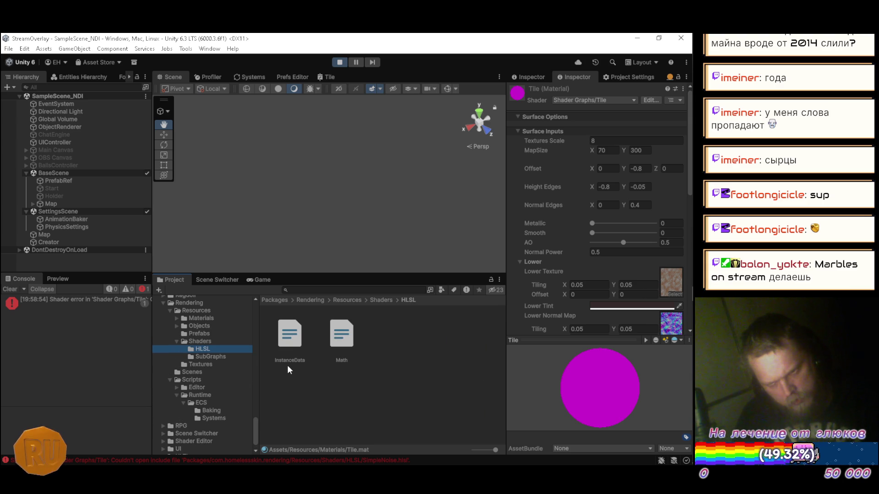
pyautogui.click(206, 341)
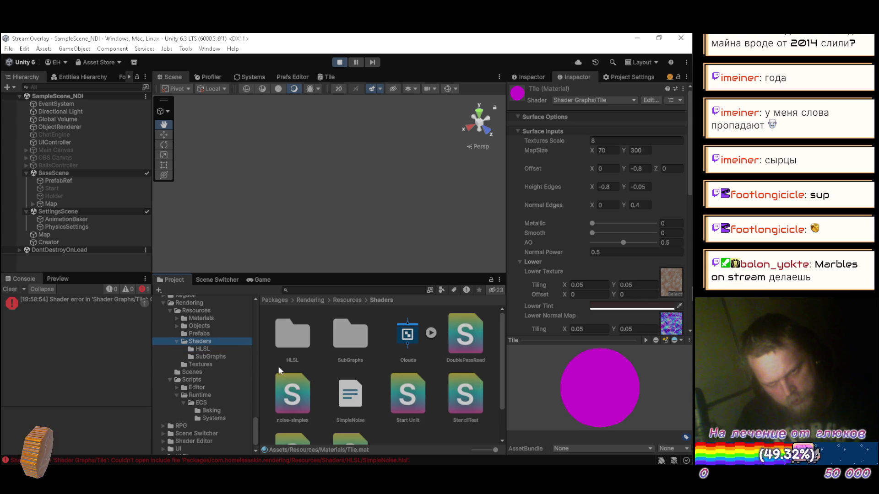
pyautogui.scroll(-2, 324, 372)
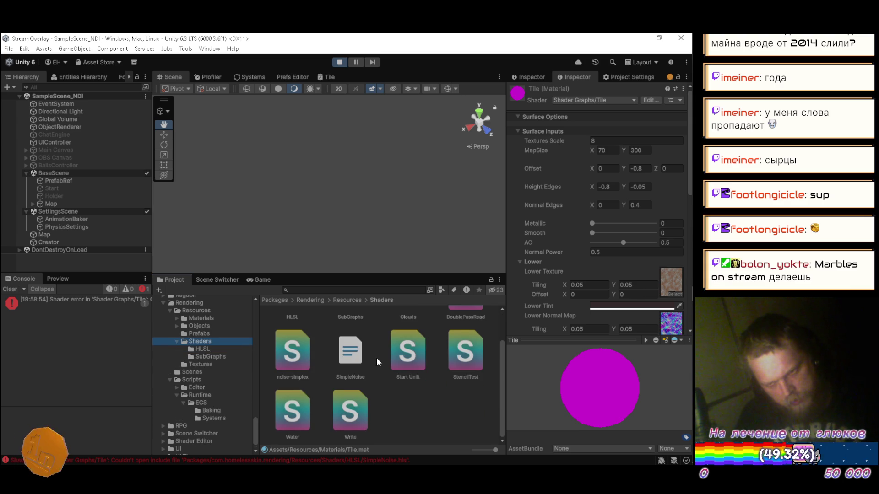
# Step: Remove 'HLSL/' from the include path and save Tile.hlsl
pyautogui.hotkey('alt', 'Tab')
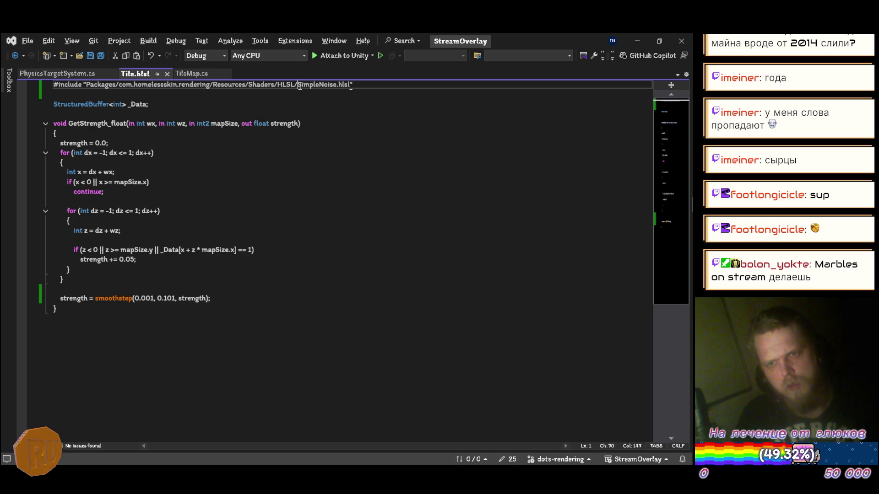
pyautogui.press('BackSpace')
pyautogui.press('BackSpace')
pyautogui.press('BackSpace')
pyautogui.hotkey('ctrl', 's')
pyautogui.hotkey('alt', 'Tab')
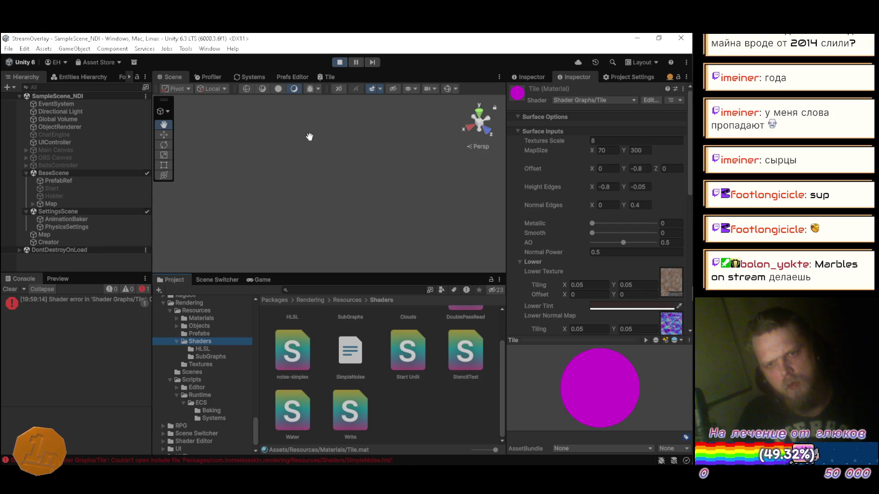
# Step: Recheck the include error in the Console against the Shaders folder contents
pyautogui.click(100, 304)
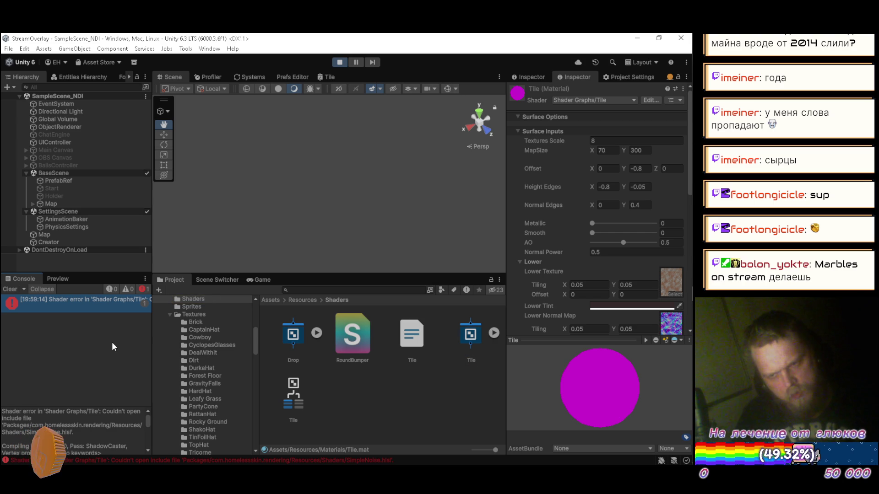
pyautogui.scroll(-10, 207, 371)
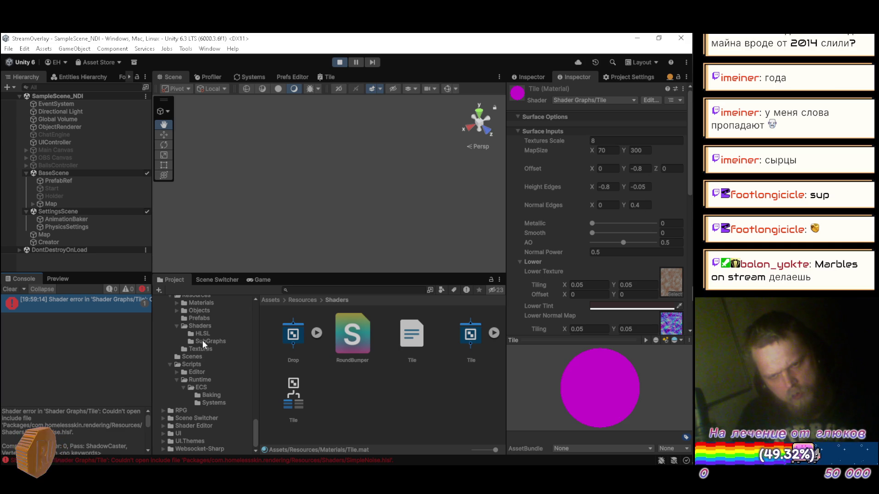
pyautogui.click(204, 326)
pyautogui.scroll(-3, 334, 406)
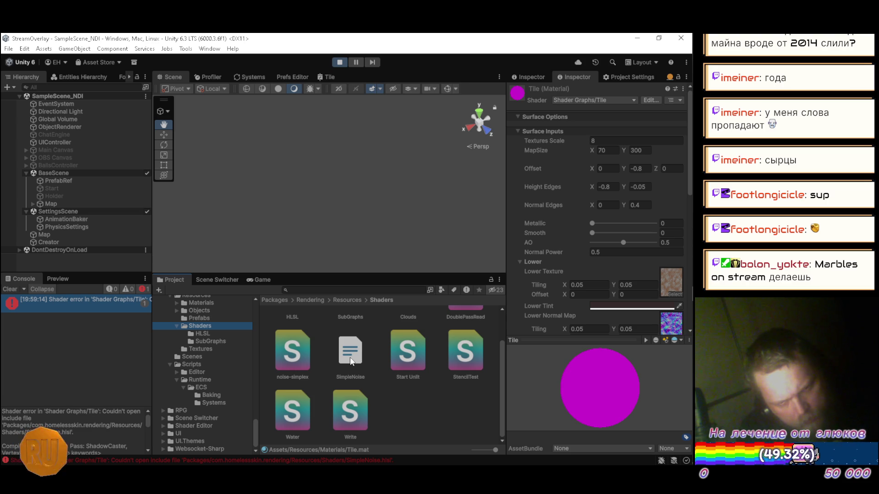
pyautogui.hotkey('alt', 'Tab')
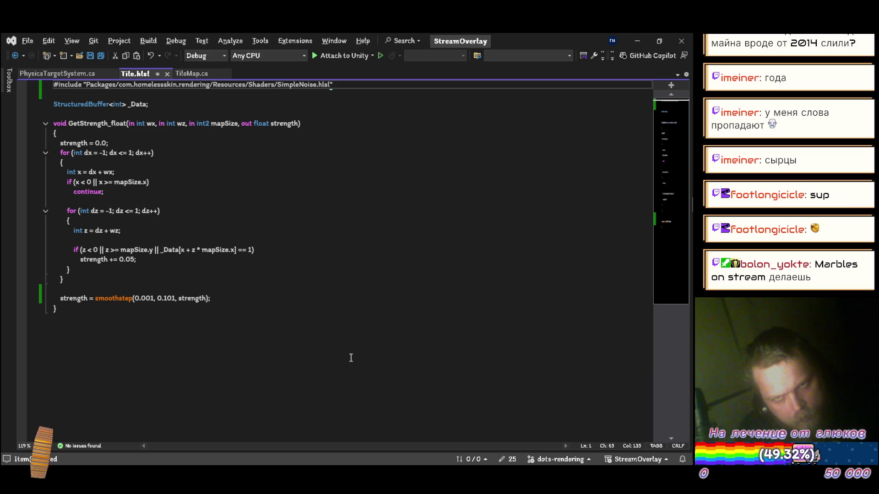
pyautogui.hotkey('alt', 'Tab')
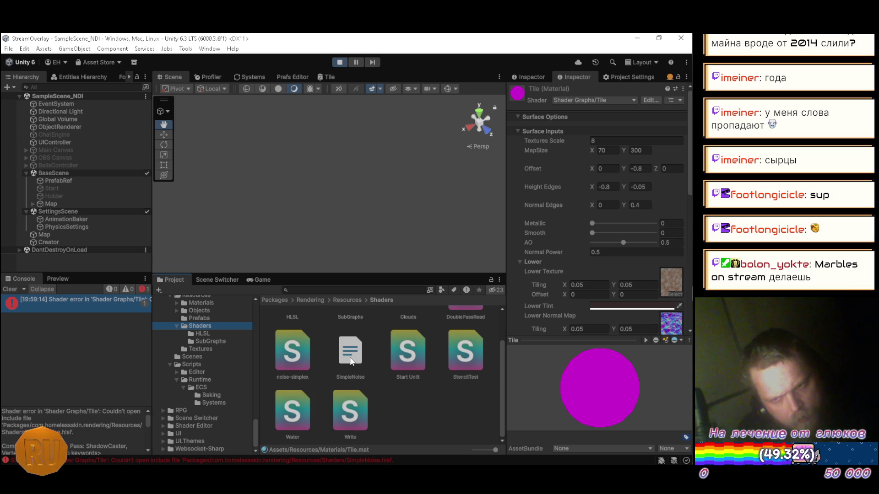
# Step: Shorten the include path's package name to 'Packages/Rendering' and save
pyautogui.hotkey('alt', 'Tab')
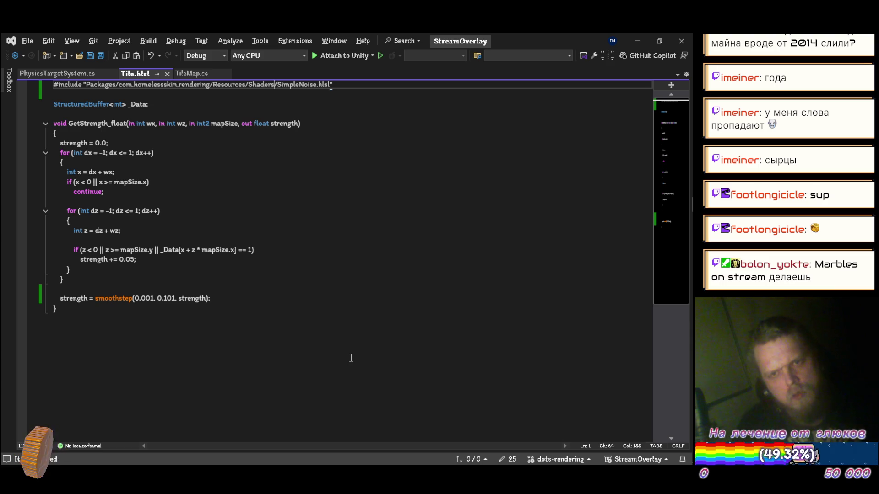
pyautogui.press('Left')
pyautogui.press('Left')
pyautogui.press('Left')
pyautogui.press('BackSpace')
pyautogui.press('BackSpace')
pyautogui.press('BackSpace')
pyautogui.press('BackSpace')
pyautogui.press('BackSpace')
pyautogui.write('R')
pyautogui.hotkey('ctrl', 's')
pyautogui.hotkey('alt', 'Tab')
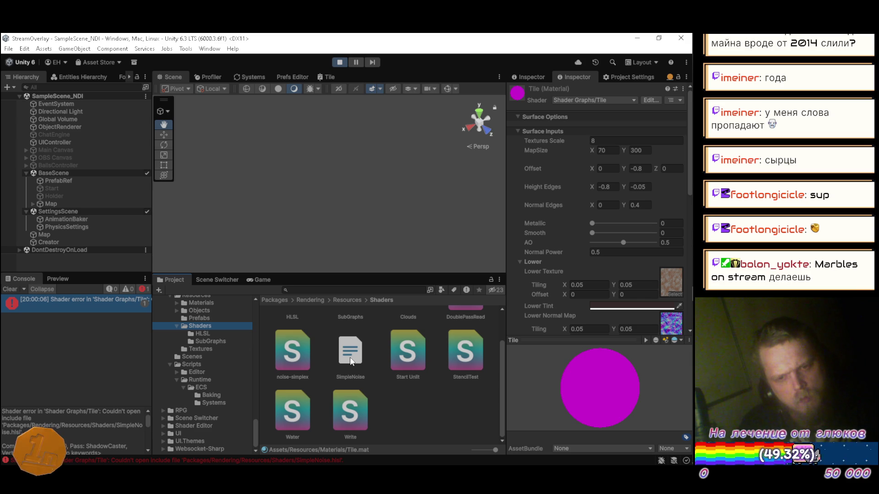
# Step: Restore 'com.homelessskin.rendering' in the include path, save, and reread the error
pyautogui.hotkey('alt', 'Tab')
pyautogui.press('BackSpace')
pyautogui.write('com.homelessskin.r')
pyautogui.hotkey('ctrl', 's')
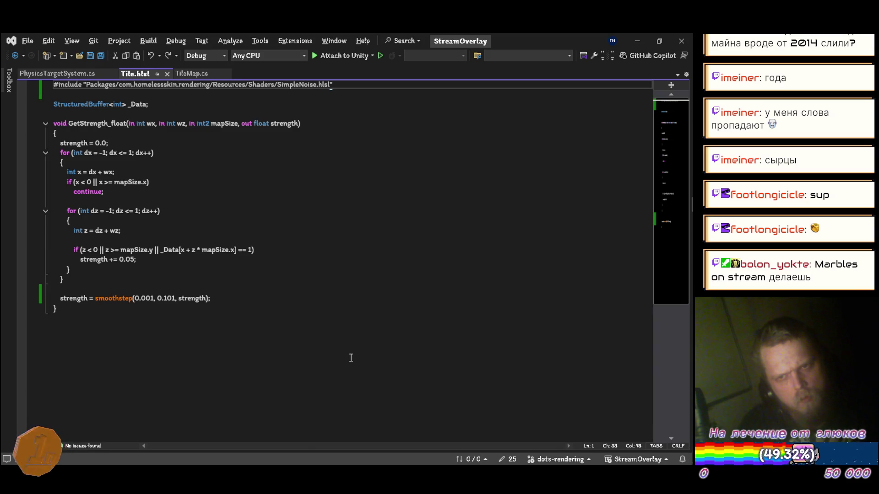
pyautogui.hotkey('alt', 'Tab')
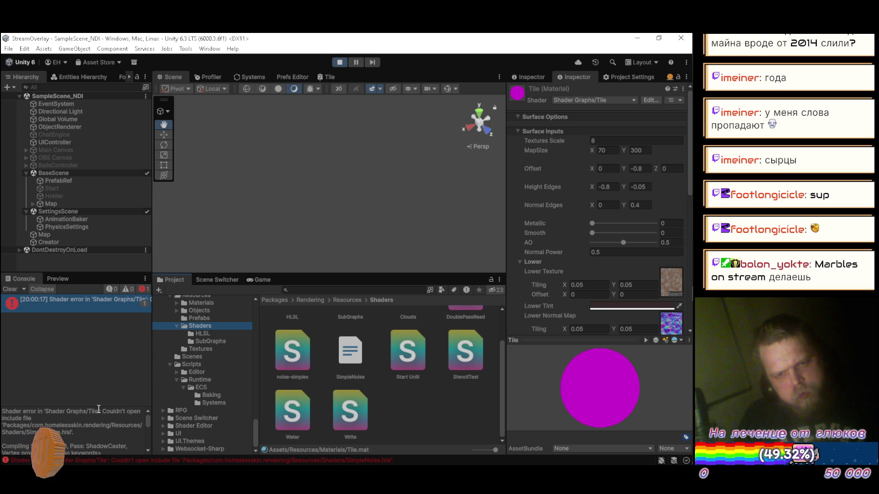
pyautogui.moveTo(98, 405); pyautogui.dragTo(98, 382)
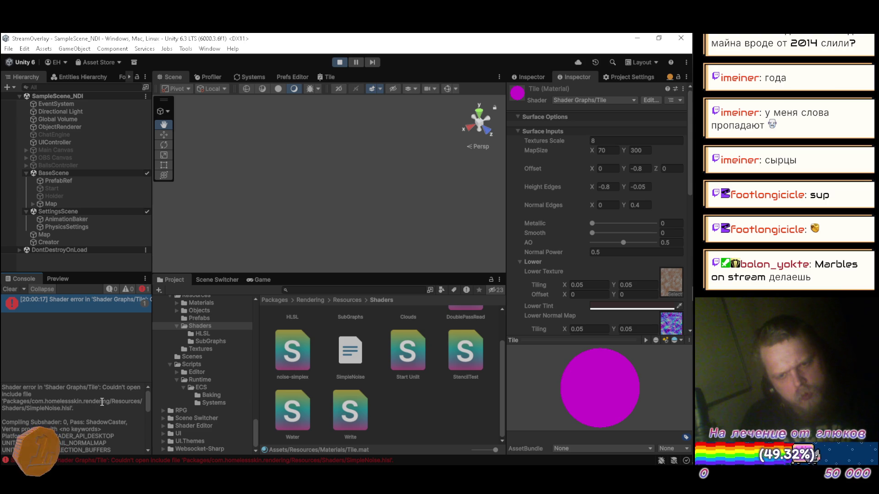
# Step: Inspect the Rendering package's package.json manifest
pyautogui.scroll(3, 197, 366)
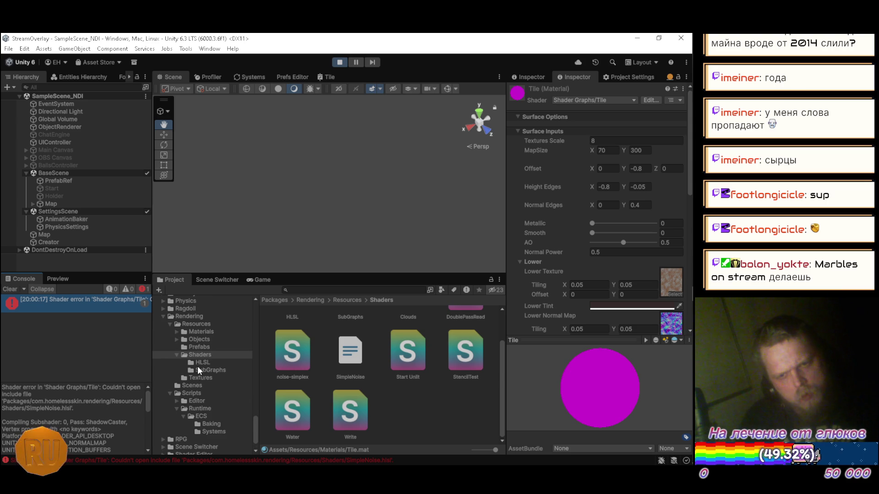
pyautogui.click(204, 317)
pyautogui.click(444, 339)
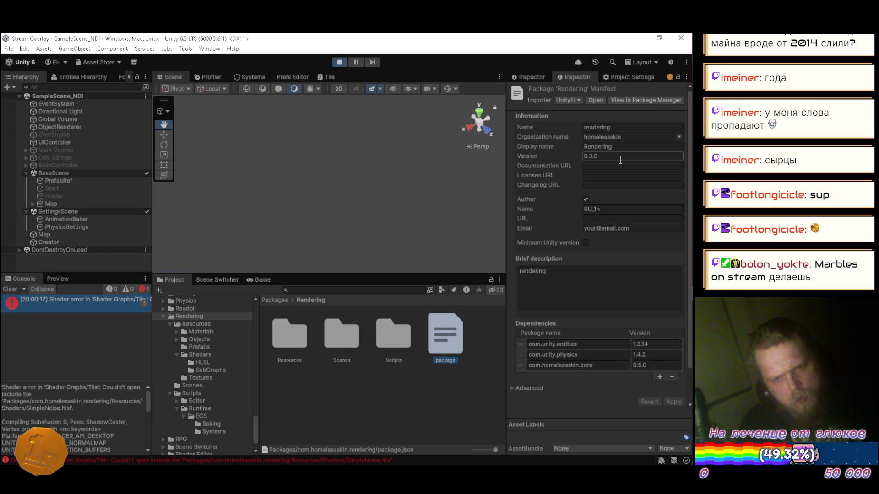
# Step: Select SimpleNoise in the package Shaders folder to view its import settings
pyautogui.click(205, 352)
pyautogui.click(350, 397)
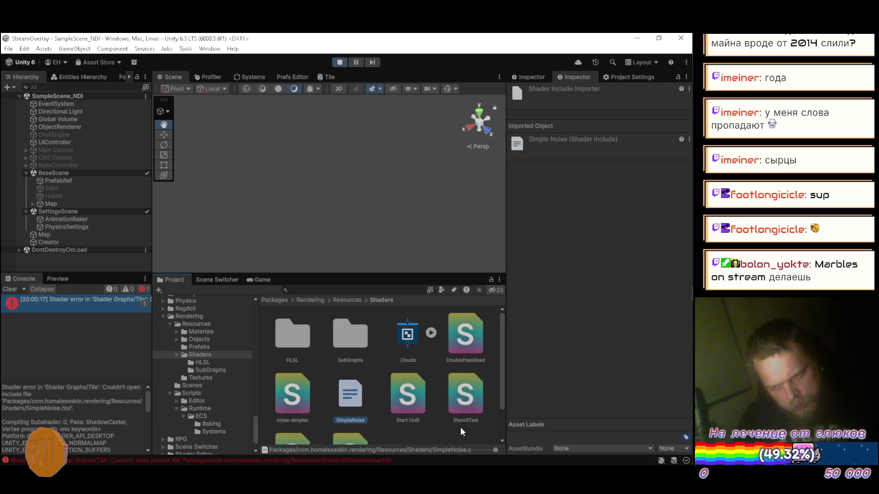
pyautogui.moveTo(508, 419)
pyautogui.mouseDown()
pyautogui.moveTo(522, 419)
pyautogui.moveTo(509, 419)
pyautogui.mouseUp()
# Step: Change the include's file extension from 'hlsl' to 'gcinc' and save Tile.hlsl
pyautogui.hotkey('alt', 'Tab')
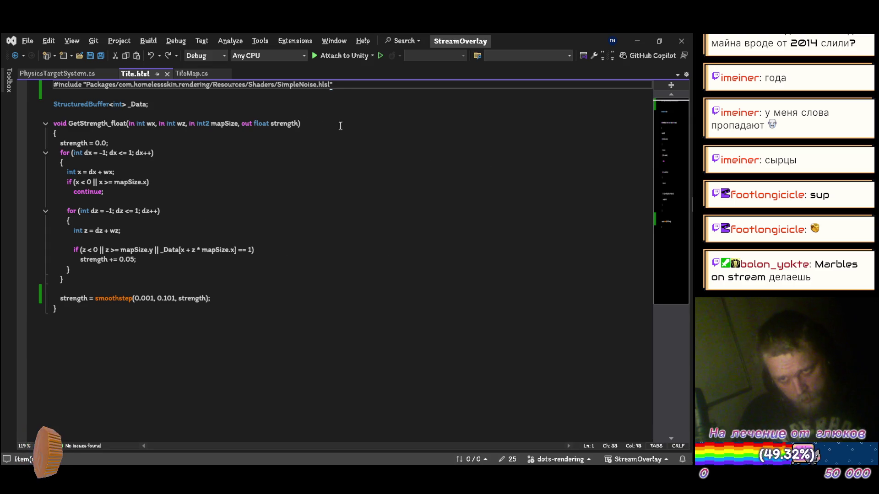
pyautogui.click(348, 87)
pyautogui.press('Left')
pyautogui.press('BackSpace')
pyautogui.press('BackSpace')
pyautogui.press('BackSpace')
pyautogui.write('gcinc')
pyautogui.hotkey('ctrl', 's')
pyautogui.hotkey('alt', 'Tab')
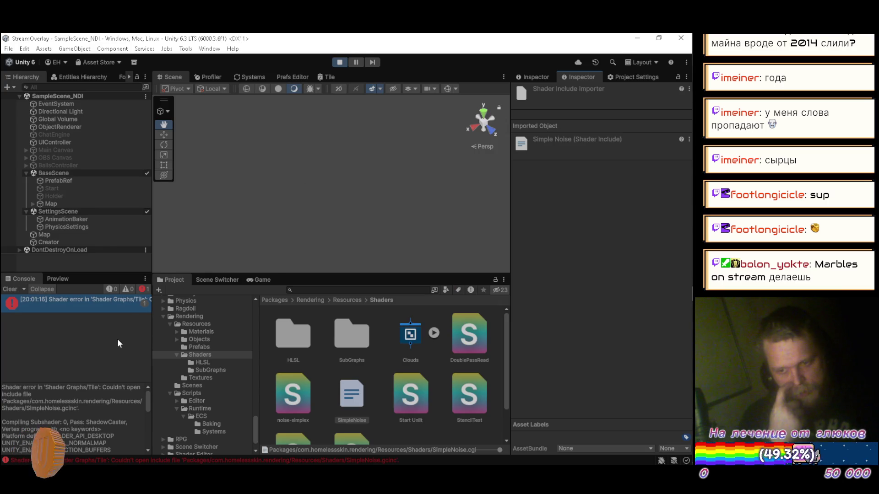
# Step: Correct the include to SimpleNoise.cginc, save, and let Unity re-import the shader
pyautogui.hotkey('alt', 'Tab')
pyautogui.press('Left')
pyautogui.press('Left')
pyautogui.press('Left')
pyautogui.press('BackSpace')
pyautogui.press('BackSpace')
pyautogui.write('cg')
pyautogui.hotkey('ctrl', 's')
pyautogui.hotkey('alt', 'Tab')
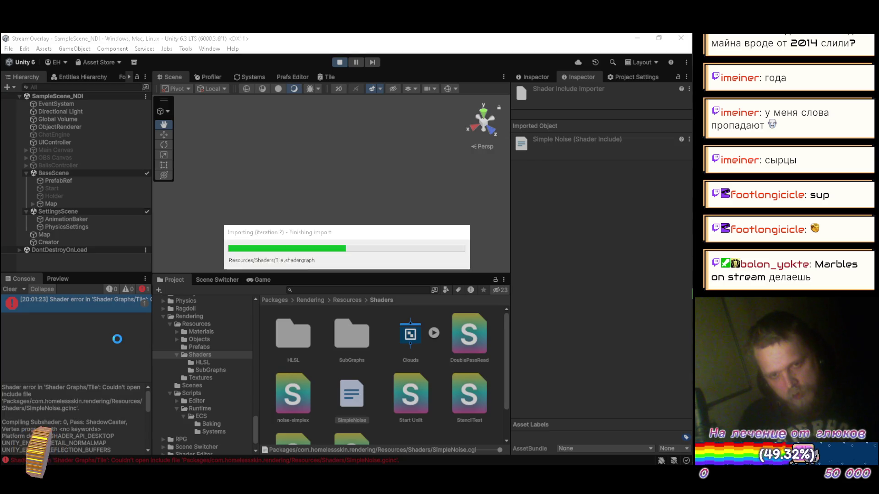
pyautogui.hotkey('alt', 'Tab')
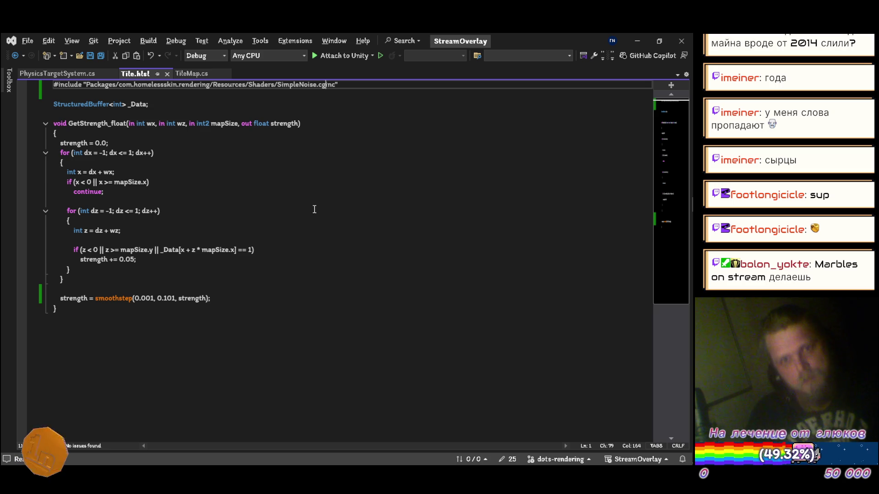
# Step: Cut the SimpleNoise #include line from Tile.hlsl and let Unity recompile
pyautogui.hotkey('ctrl', 'x')
pyautogui.hotkey('ctrl', 'x')
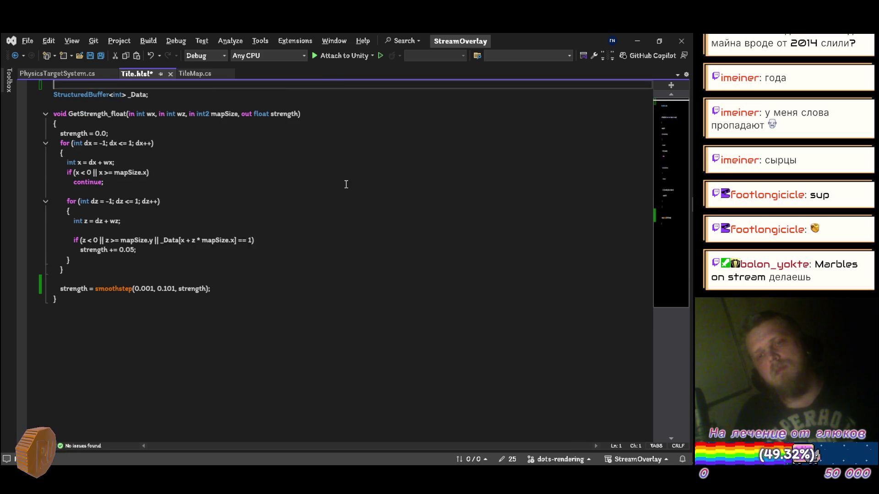
pyautogui.hotkey('alt', 'Tab')
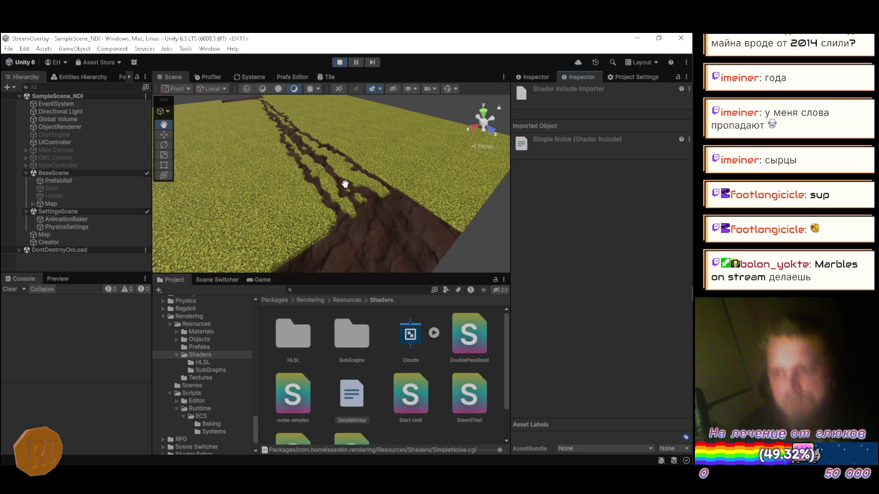
pyautogui.hotkey('alt', 'Tab')
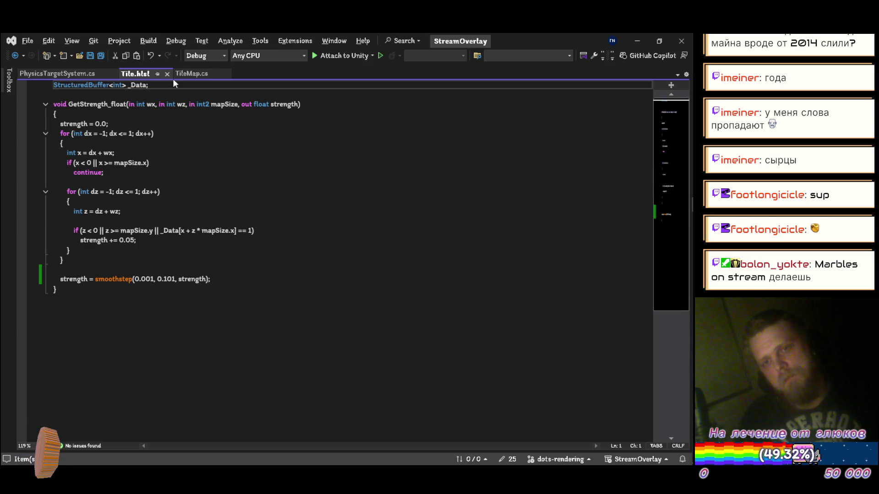
pyautogui.click(51, 76)
# Step: Open TileMap.cs and expand SecondPass to its loop over MapSize.x
pyautogui.click(174, 75)
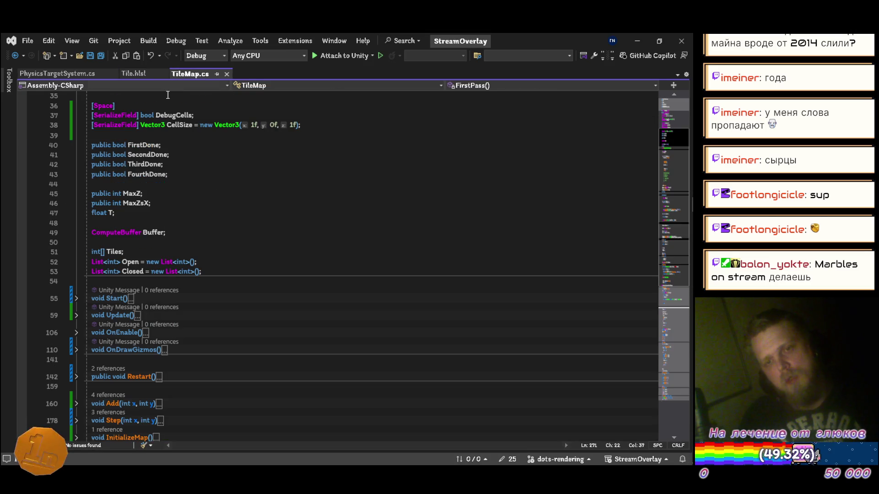
pyautogui.scroll(-4, 148, 239)
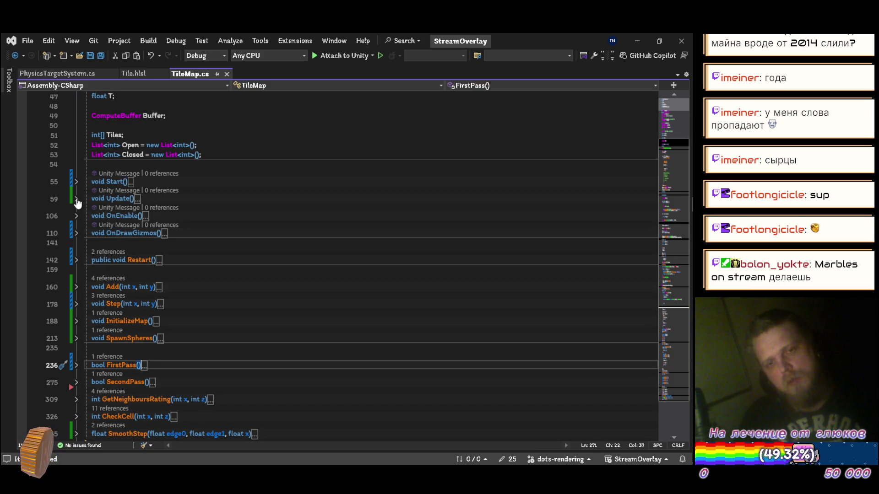
pyautogui.scroll(-3, 85, 236)
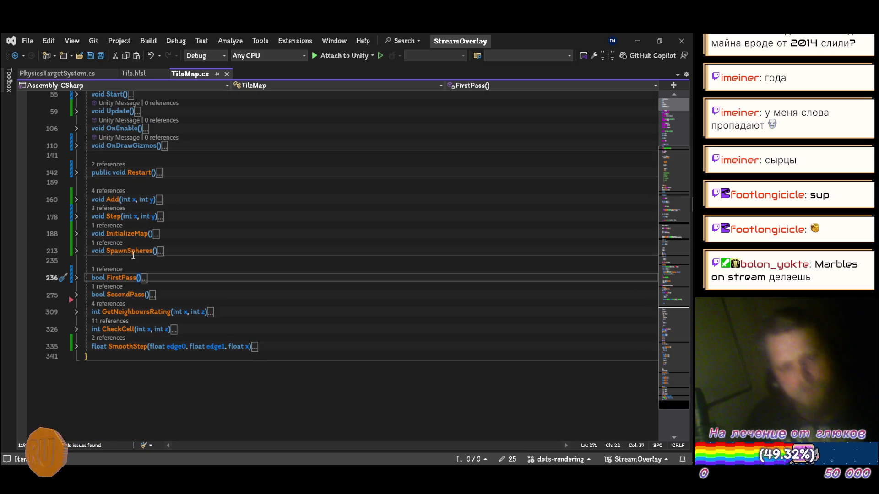
pyautogui.click(76, 295)
pyautogui.scroll(-3, 194, 273)
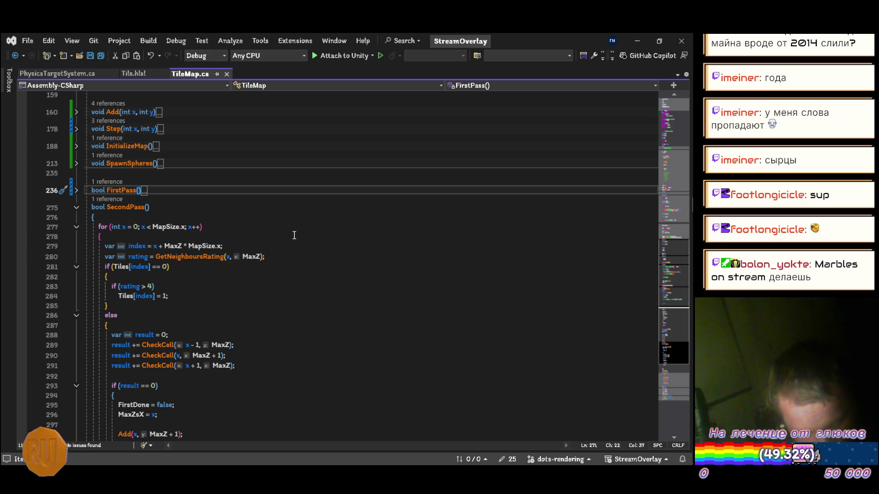
pyautogui.click(252, 237)
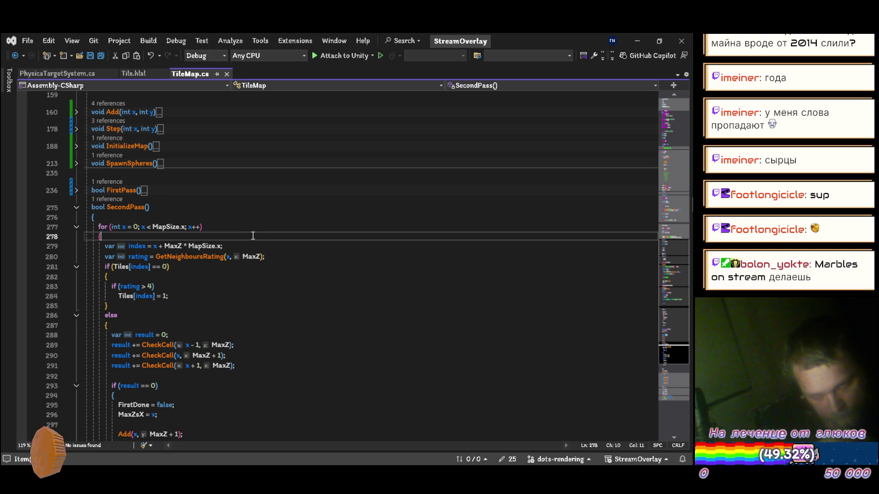
# Step: Add 'var xx = Mathf.PerlinNoise1D(MaxZ) + x;' at the top of the SecondPass loop
pyautogui.press('Return')
pyautogui.press('Return')
pyautogui.press('Up')
pyautogui.write('var ')
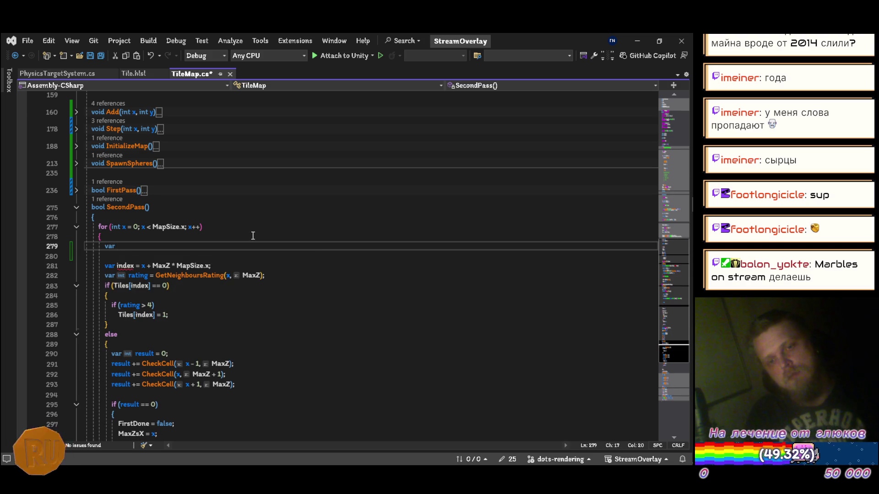
pyautogui.write('xx = mathf')
pyautogui.press('Tab')
pyautogui.write('.')
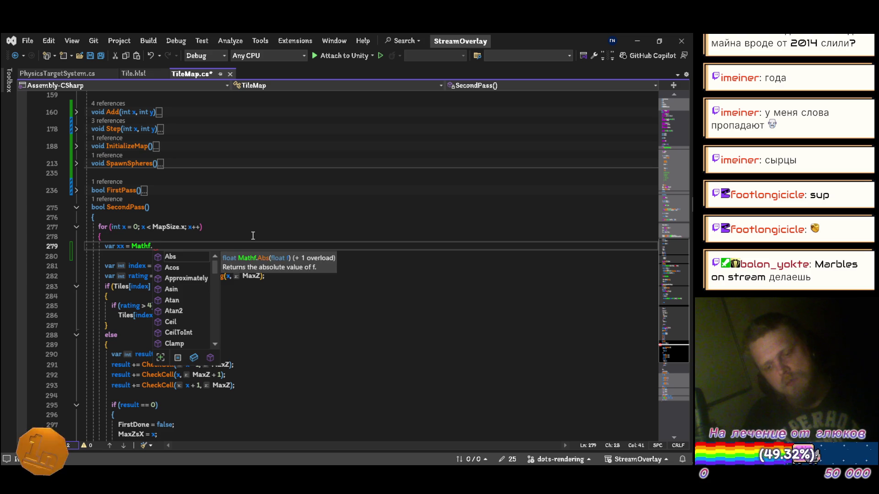
pyautogui.write('nois')
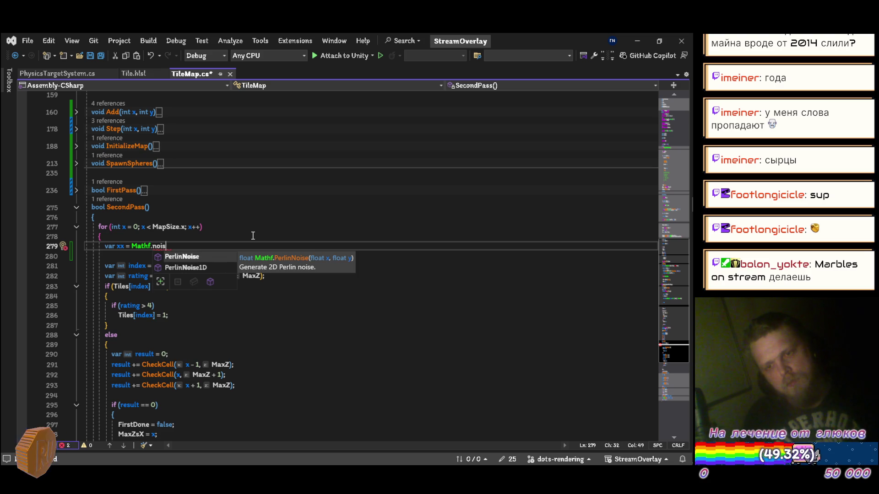
pyautogui.press('Down')
pyautogui.press('Tab')
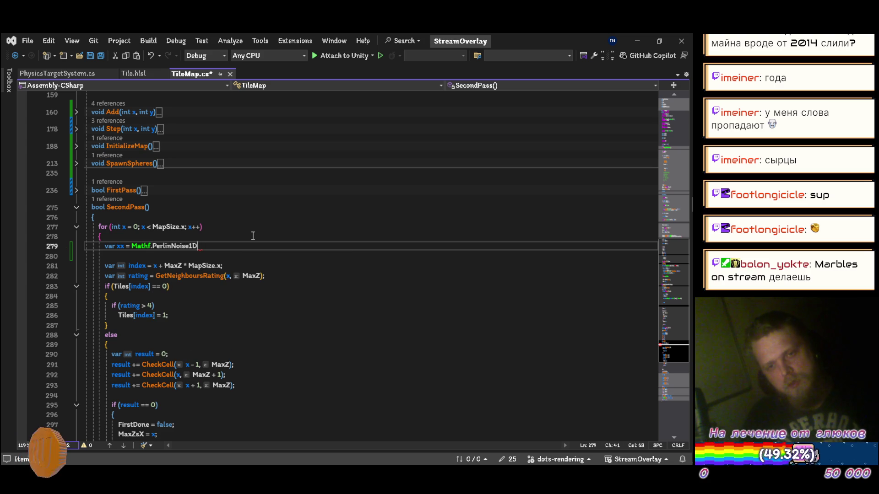
pyautogui.write('(')
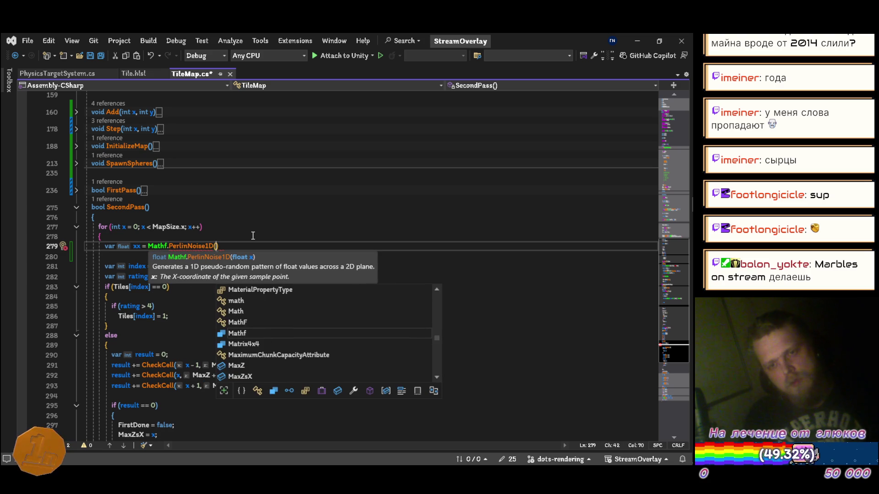
pyautogui.write('maxz')
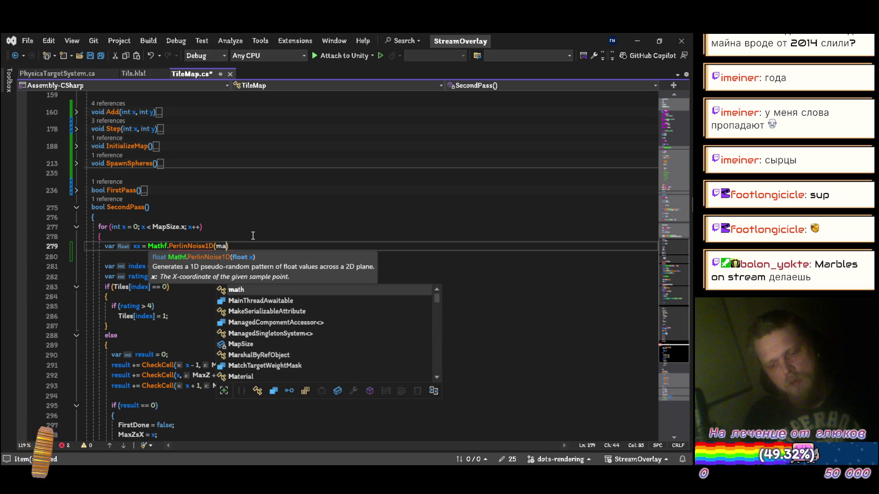
pyautogui.press('Tab')
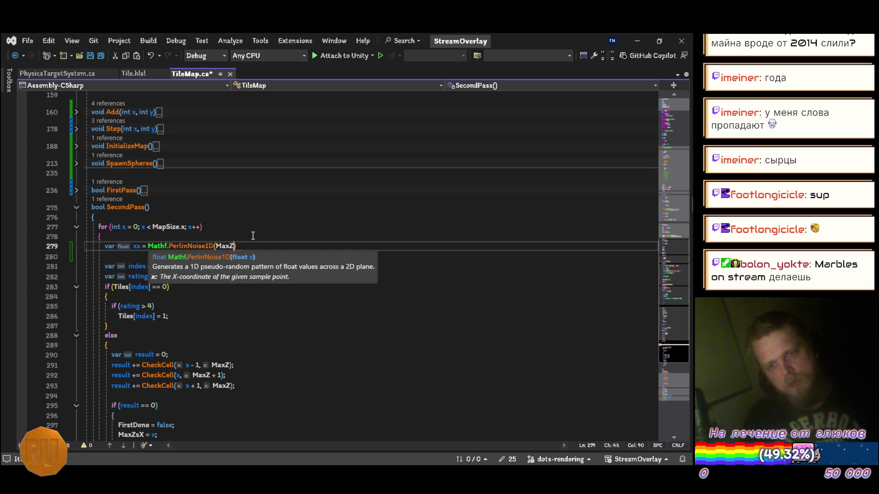
pyautogui.write(');')
pyautogui.hotkey('ctrl', 's')
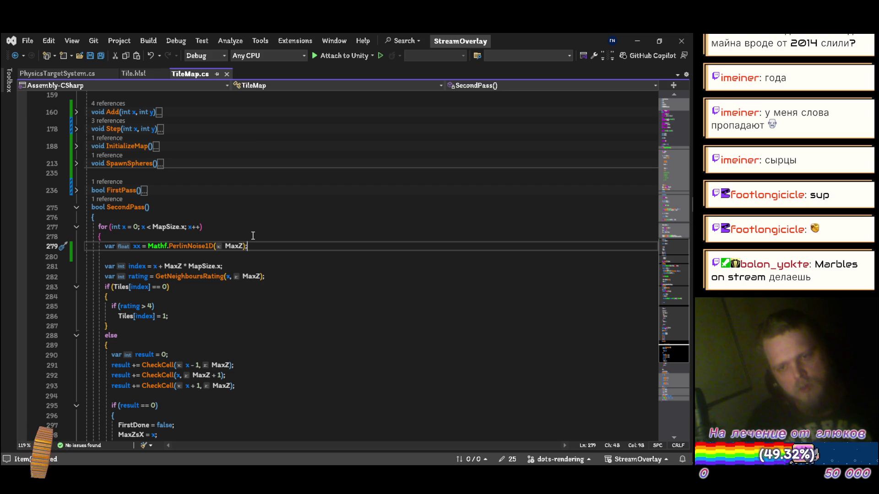
pyautogui.press('Left')
pyautogui.write('+ x')
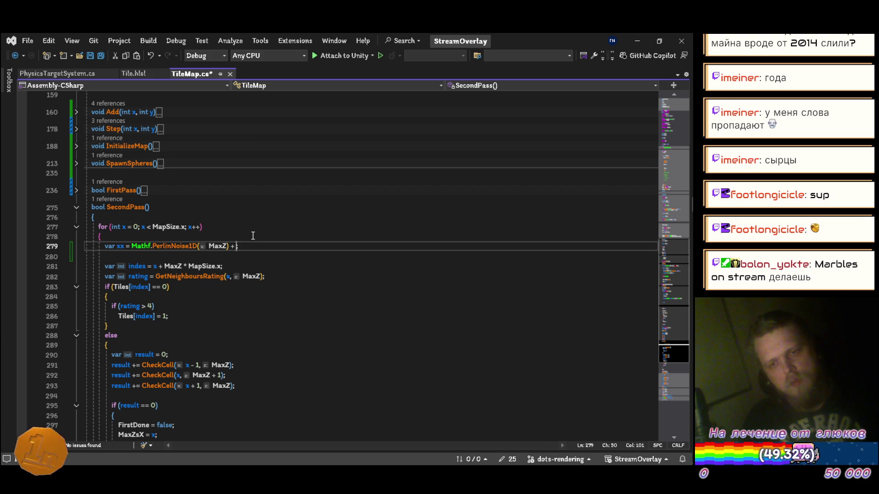
# Step: Start a bounds check below it reading 'if (xx < 1 || xx >='
pyautogui.press('Escape')
pyautogui.press('End')
pyautogui.press('Return')
pyautogui.write('if (xx <')
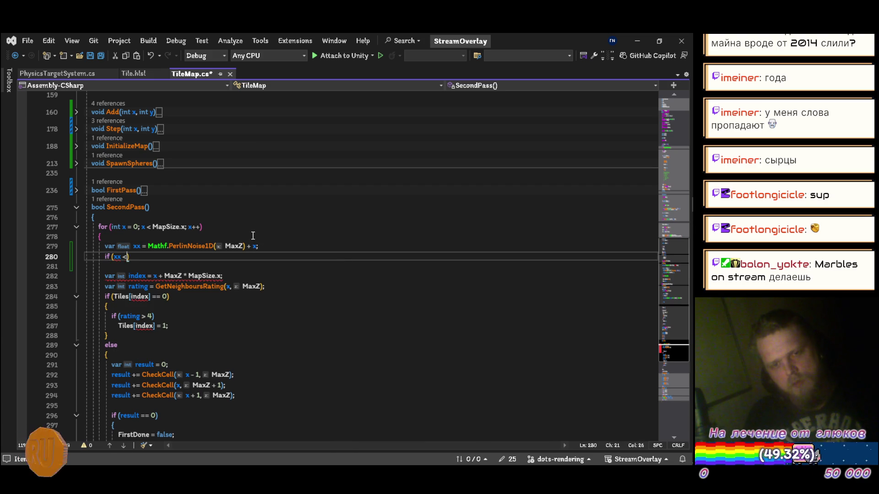
pyautogui.write(' 0 ||')
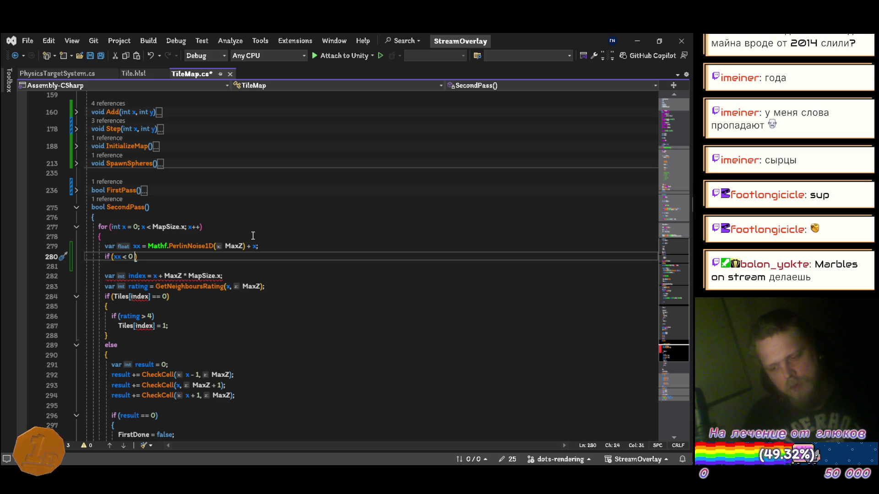
pyautogui.write(' xx >')
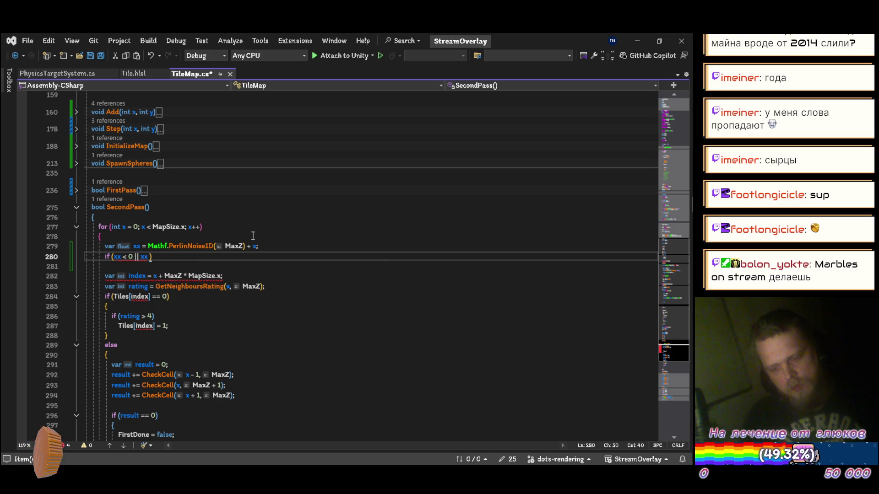
pyautogui.write('=')
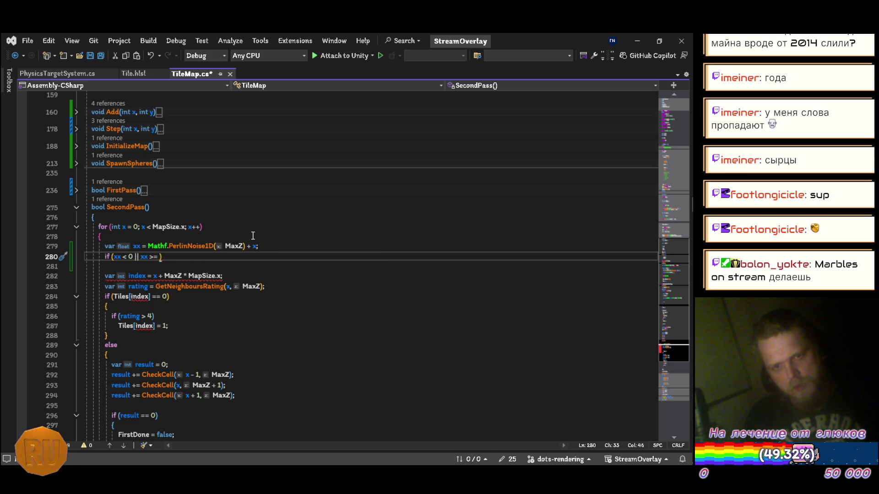
pyautogui.press('Left')
pyautogui.press('Left')
pyautogui.press('Left')
pyautogui.press('BackSpace')
pyautogui.write('1')
# Step: Finish the check with 'MapSize.x - 1)' followed by 'continue;', and save TileMap.cs
pyautogui.press('End')
pyautogui.press('Down')
pyautogui.press('Down')
pyautogui.press('Up')
pyautogui.press('Up')
pyautogui.press('Left')
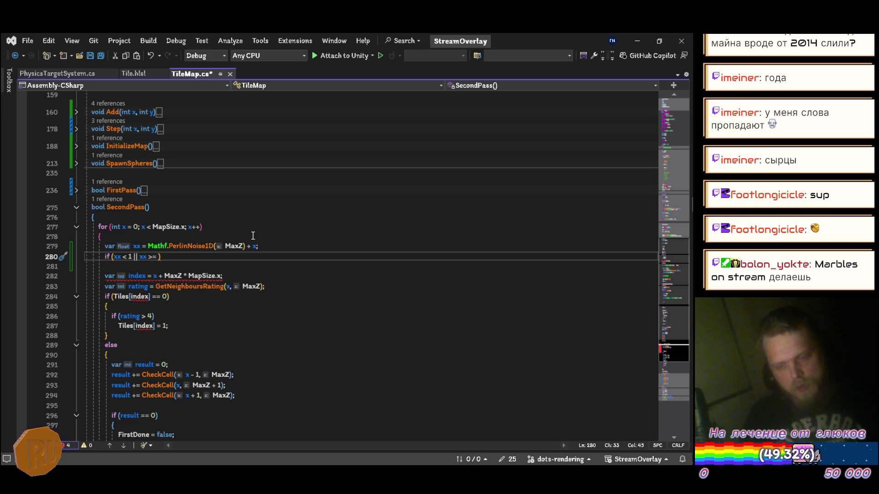
pyautogui.write('maxps')
pyautogui.press('BackSpace')
pyautogui.press('BackSpace')
pyautogui.press('BackSpace')
pyautogui.write('ps')
pyautogui.press('Tab')
pyautogui.write('.x - 1')
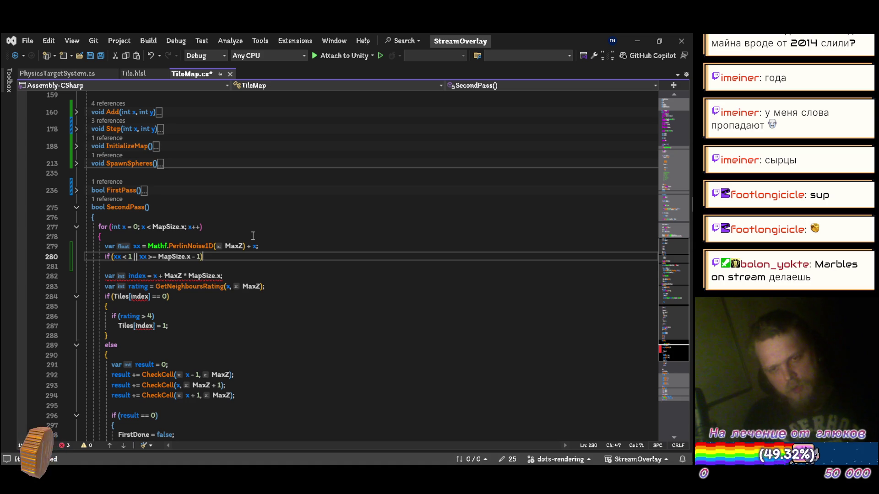
pyautogui.press('Return')
pyautogui.write('continue;')
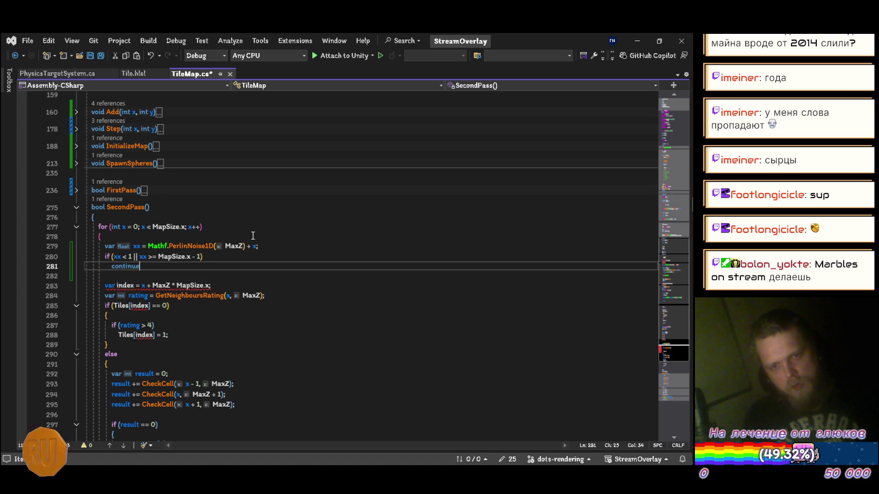
pyautogui.hotkey('ctrl', 's')
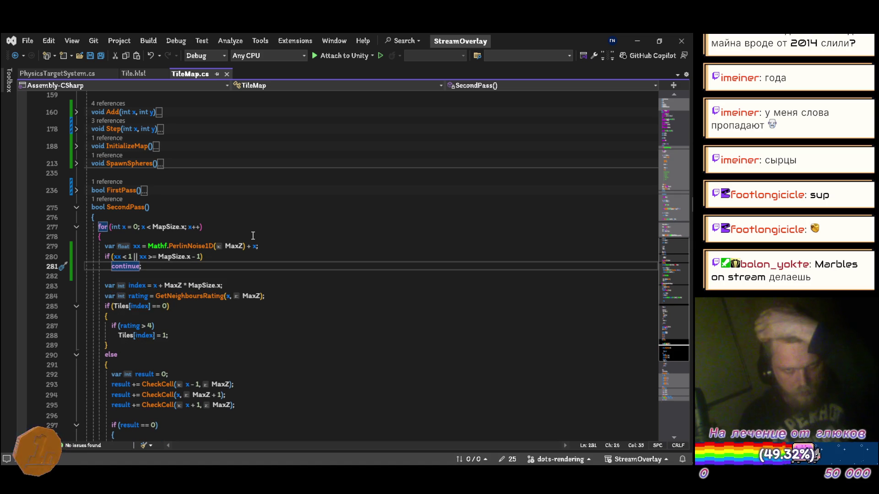
# Step: Use xx instead of x in the tile index calculation
pyautogui.press('Down')
pyautogui.press('Down')
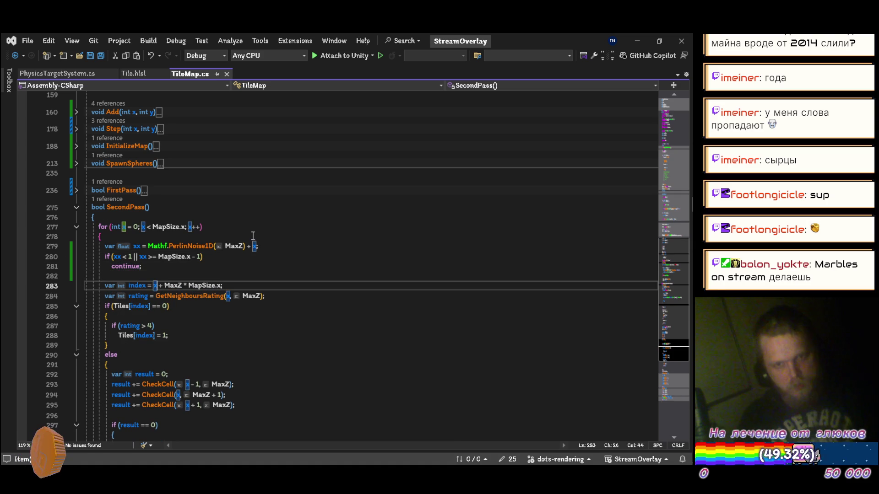
pyautogui.write('x')
pyautogui.press('Down')
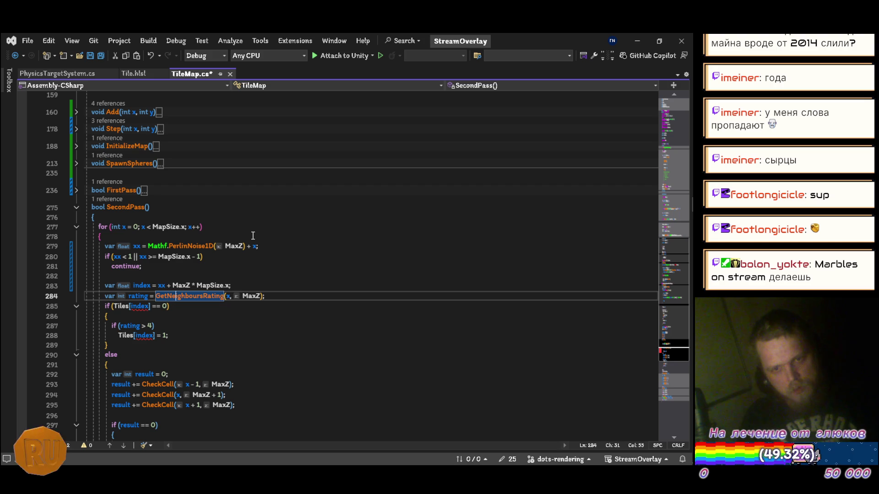
pyautogui.hotkey('ctrl', 'Right')
pyautogui.hotkey('ctrl', 'Right')
# Step: Pass xx to the neighbour rating call and remap the noise with '* 0.5f + 0.5f'
pyautogui.write('x')
pyautogui.press('Up')
pyautogui.press('Up')
pyautogui.press('Up')
pyautogui.press('Up')
pyautogui.press('Up')
pyautogui.press('Up')
pyautogui.press('Down')
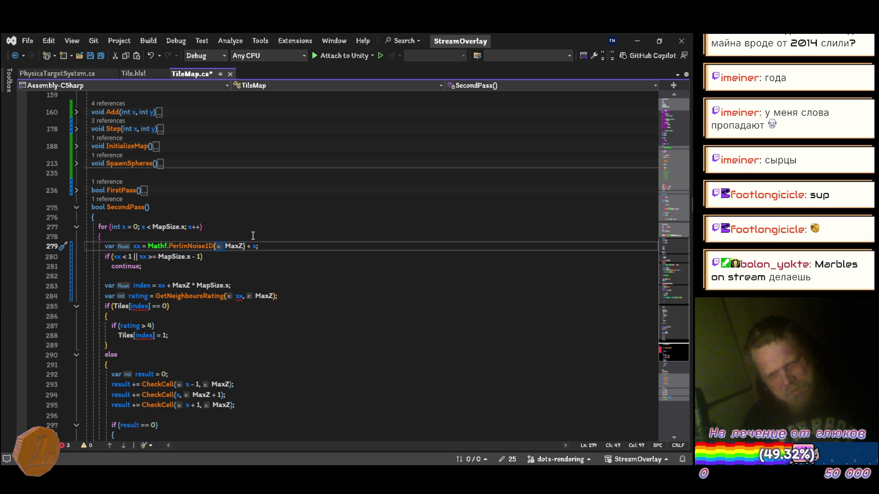
pyautogui.hotkey('ctrl', 'Left')
pyautogui.hotkey('ctrl', 'Left')
pyautogui.hotkey('ctrl', 'Left')
pyautogui.press('Left')
pyautogui.write('Mathf')
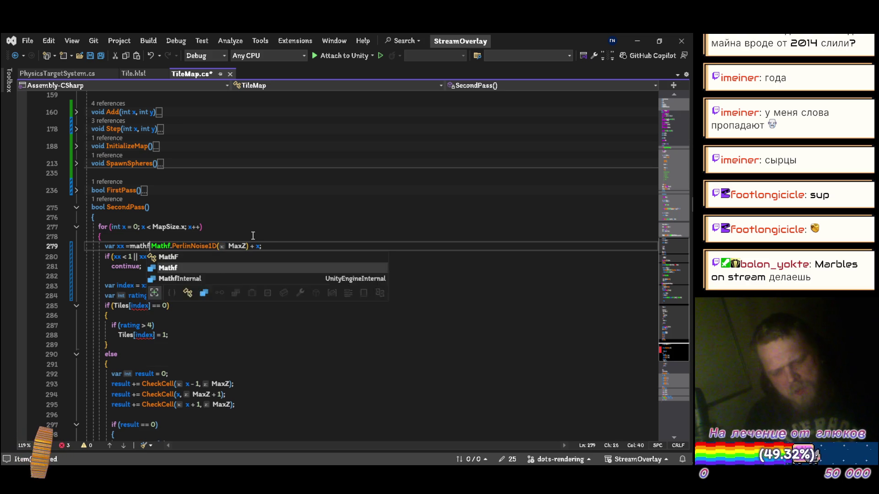
pyautogui.press('Escape')
pyautogui.write('. ')
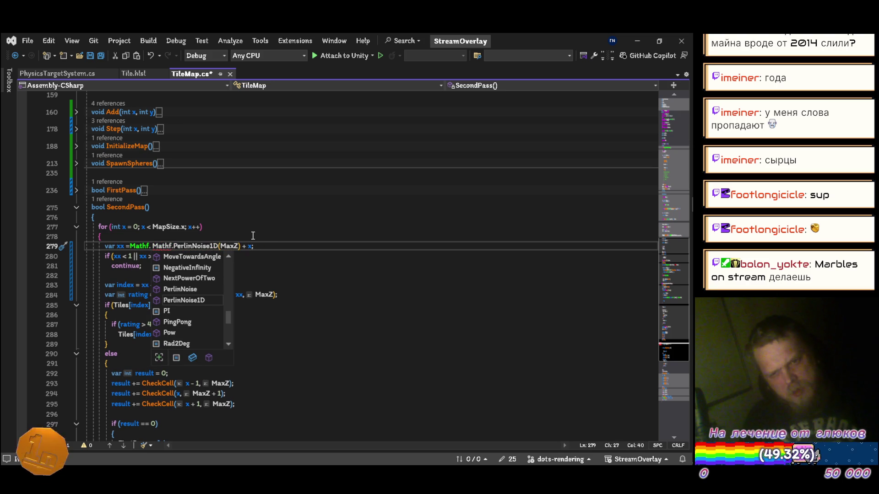
pyautogui.write('mul')
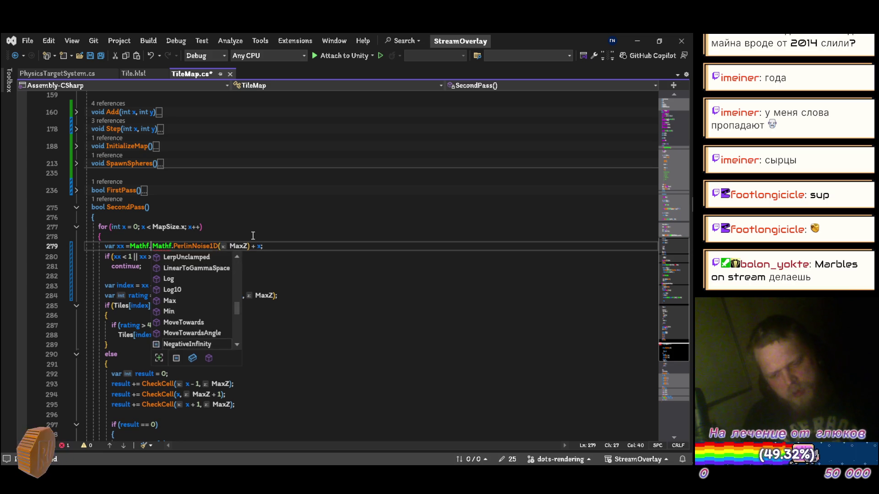
pyautogui.press('BackSpace')
pyautogui.press('BackSpace')
pyautogui.press('BackSpace')
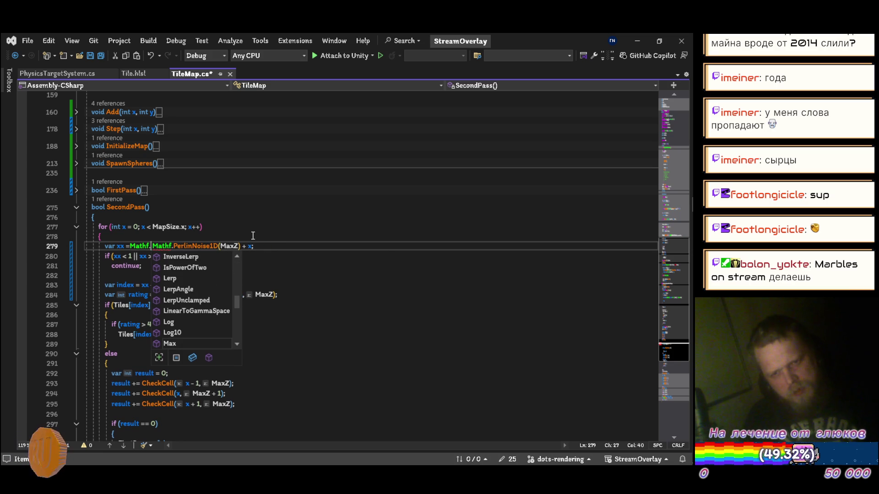
pyautogui.write('.nor')
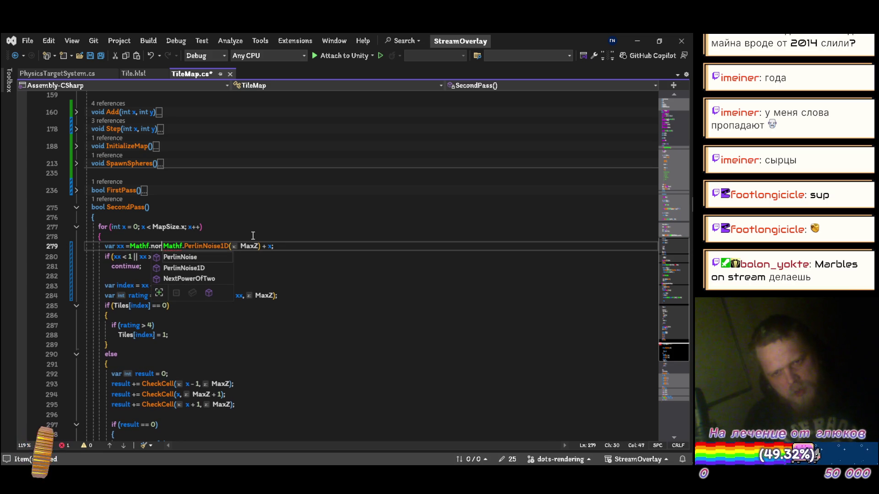
pyautogui.press('BackSpace')
pyautogui.press('BackSpace')
pyautogui.press('BackSpace')
pyautogui.press('BackSpace')
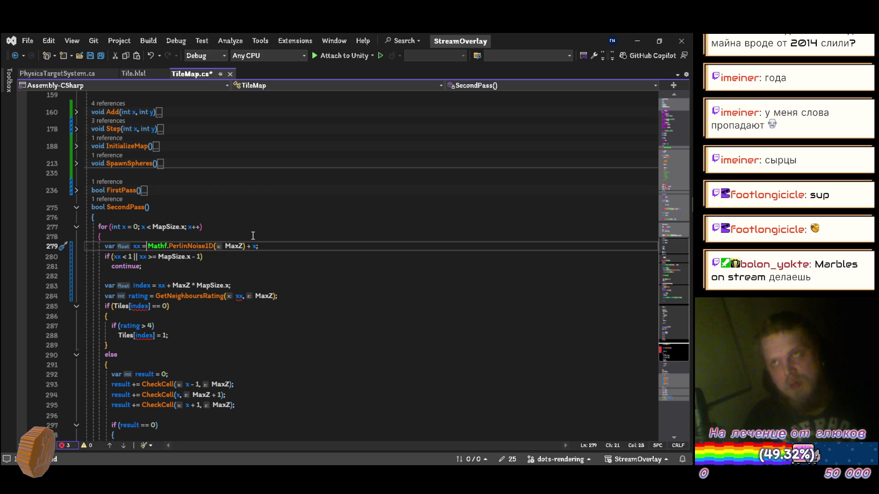
pyautogui.press('Right')
pyautogui.press('Right')
pyautogui.press('Right')
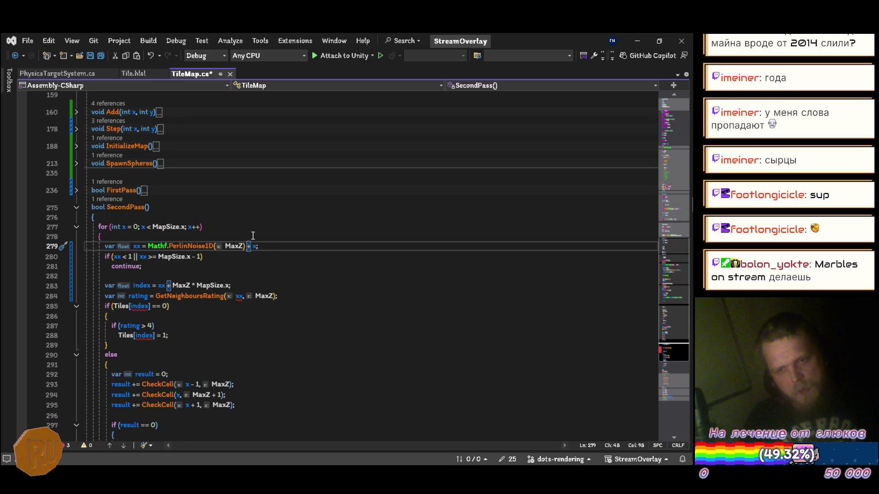
pyautogui.write('* 0.5')
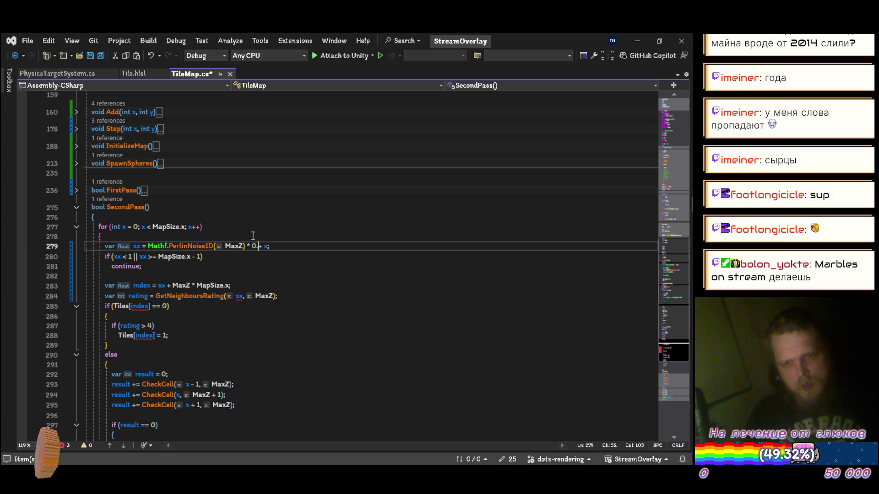
pyautogui.write('f + 0.5f ')
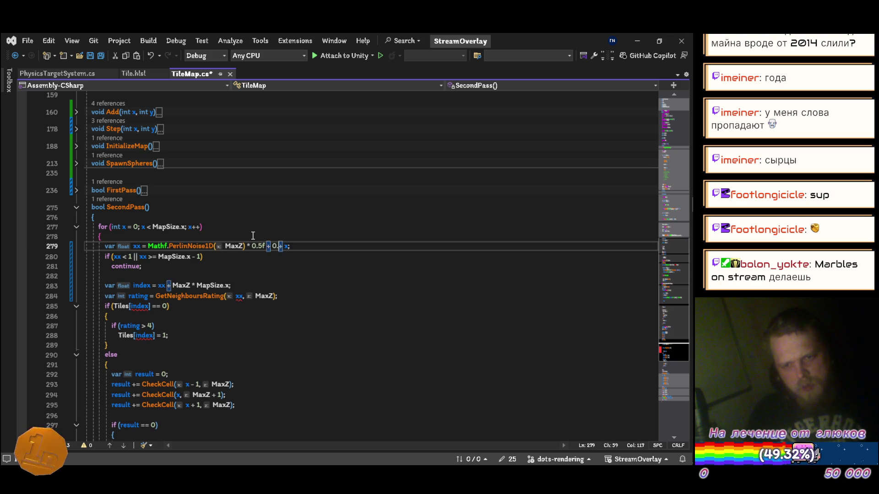
pyautogui.write(')')
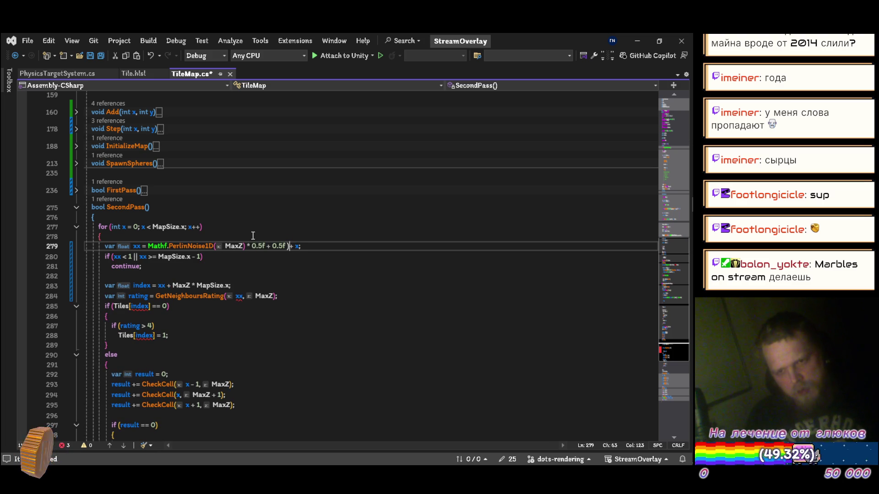
# Step: Wrap the remapped noise in parentheses, scale it by 10f, cast it to int, and save
pyautogui.press('Home')
pyautogui.hotkey('ctrl', 'Right')
pyautogui.hotkey('ctrl', 'Right')
pyautogui.hotkey('ctrl', 'Right')
pyautogui.write('(')
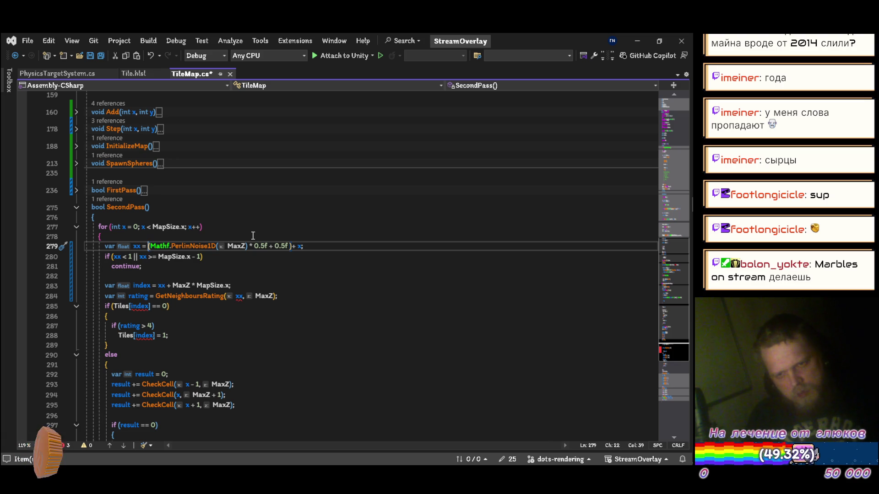
pyautogui.write('(')
pyautogui.press('End')
pyautogui.press('Left')
pyautogui.press('Left')
pyautogui.press('Left')
pyautogui.write(')')
pyautogui.hotkey('ctrl', 'Left')
pyautogui.hotkey('ctrl', 'Left')
pyautogui.hotkey('ctrl', 'Left')
pyautogui.press('Left')
pyautogui.press('Left')
pyautogui.press('Left')
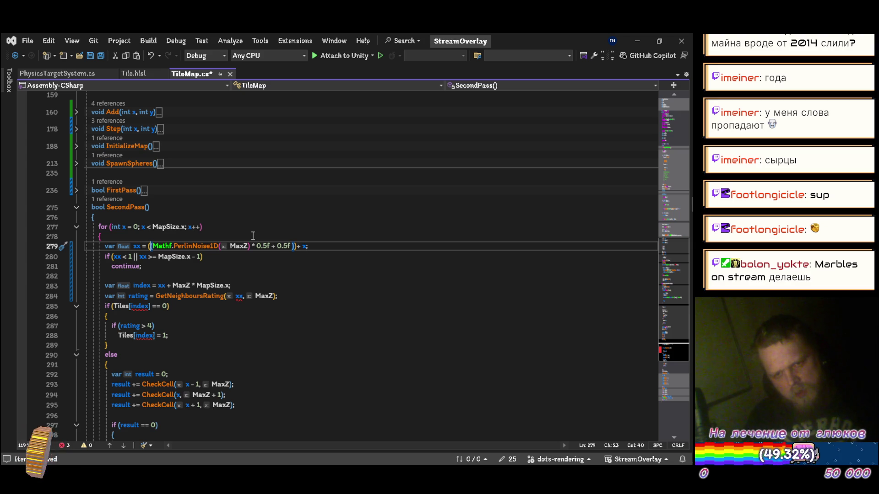
pyautogui.write('10f *')
pyautogui.hotkey('ctrl', 'Left')
pyautogui.hotkey('ctrl', 'Left')
pyautogui.hotkey('ctrl', 'Left')
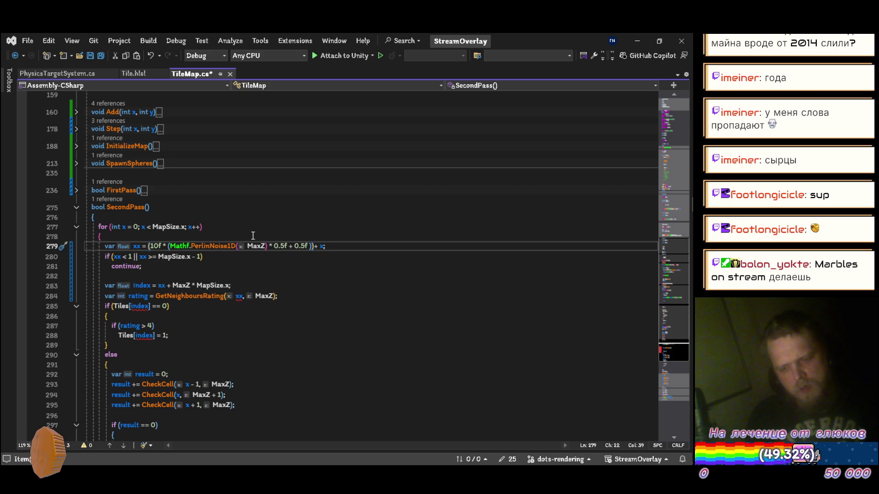
pyautogui.write('(int')
pyautogui.press('Escape')
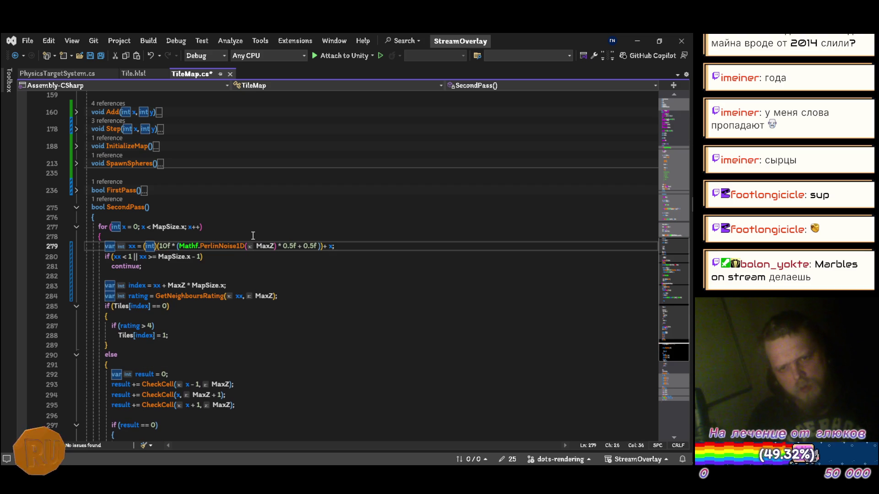
pyautogui.hotkey('ctrl', 's')
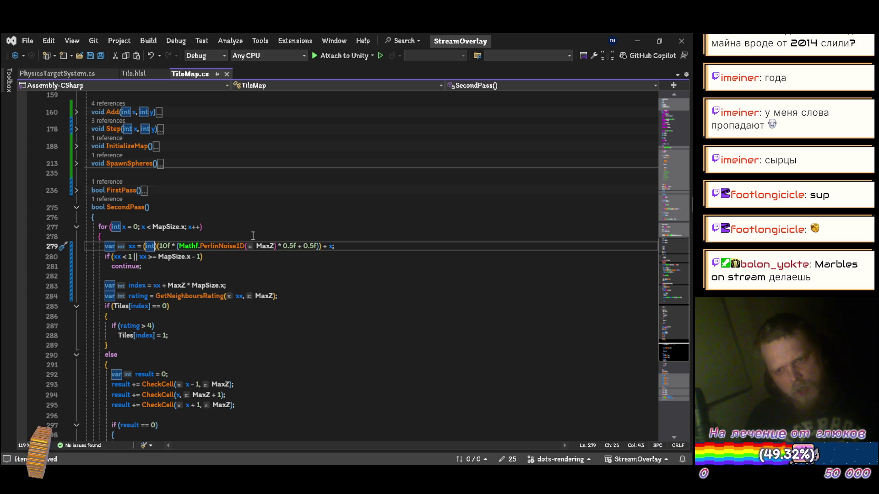
# Step: Add '% 10' after the scaled noise term so xx ends with '% 10 + x', and save
pyautogui.hotkey('ctrl', 'Right')
pyautogui.hotkey('ctrl', 'Right')
pyautogui.hotkey('ctrl', 'Right')
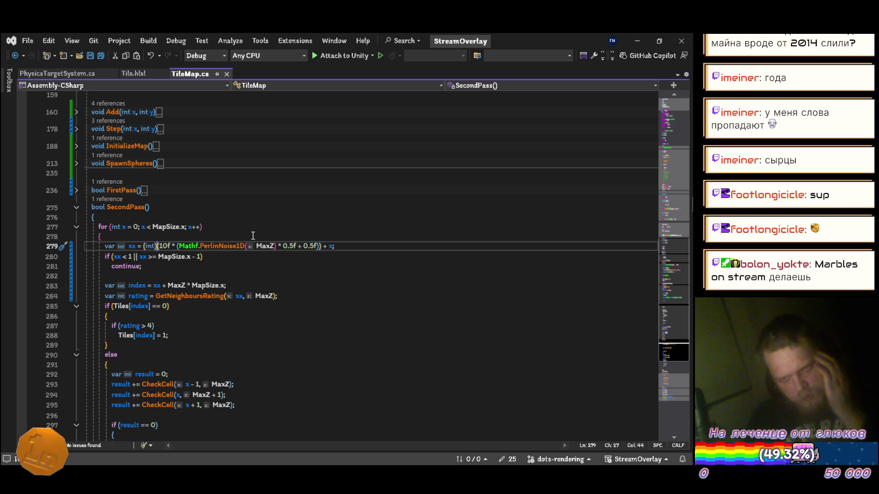
pyautogui.hotkey('ctrl', 'Right')
pyautogui.hotkey('ctrl', 'Right')
pyautogui.hotkey('ctrl', 'Right')
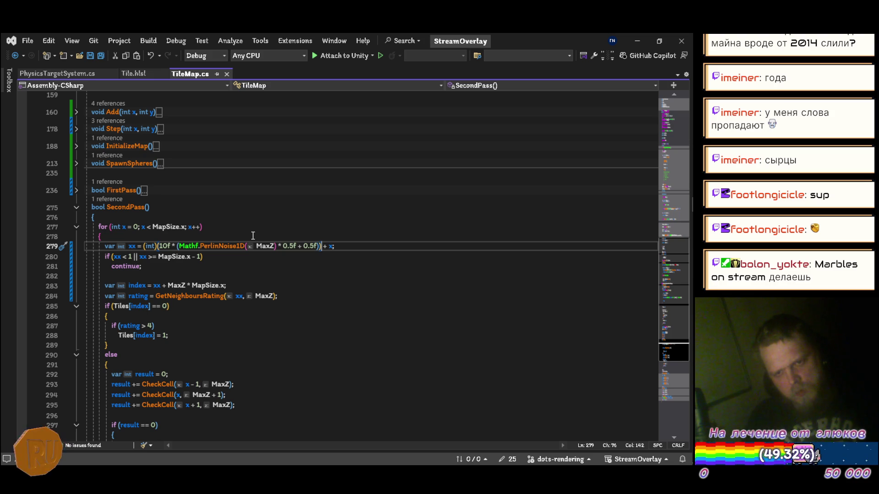
pyautogui.hotkey('ctrl', 'Left')
pyautogui.hotkey('ctrl', 'Left')
pyautogui.hotkey('ctrl', 'Left')
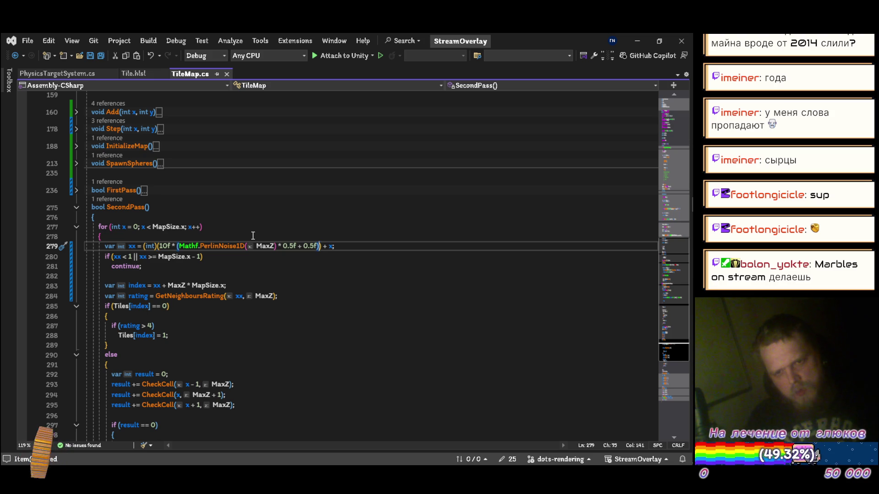
pyautogui.hotkey('ctrl', 'Right')
pyautogui.hotkey('ctrl', 'Right')
pyautogui.hotkey('ctrl', 'Right')
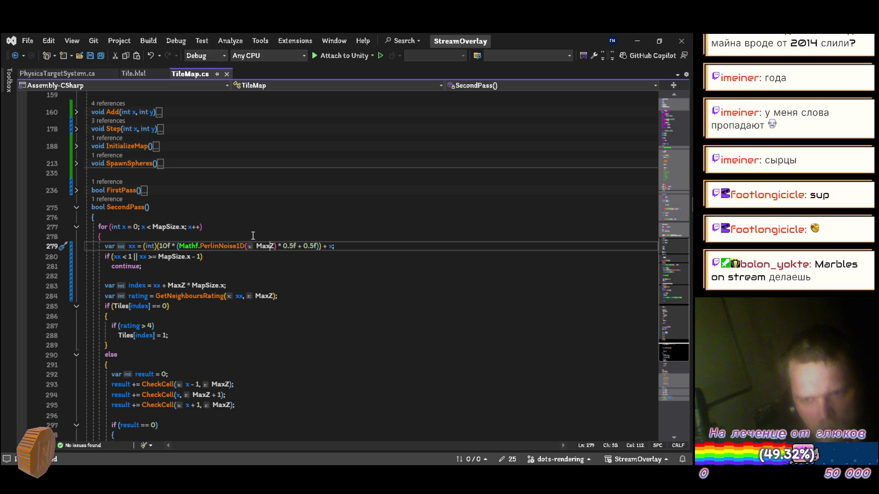
pyautogui.hotkey('ctrl', 'Right')
pyautogui.hotkey('ctrl', 'Right')
pyautogui.hotkey('ctrl', 'Right')
pyautogui.write(') % 10')
pyautogui.hotkey('ctrl', 's')
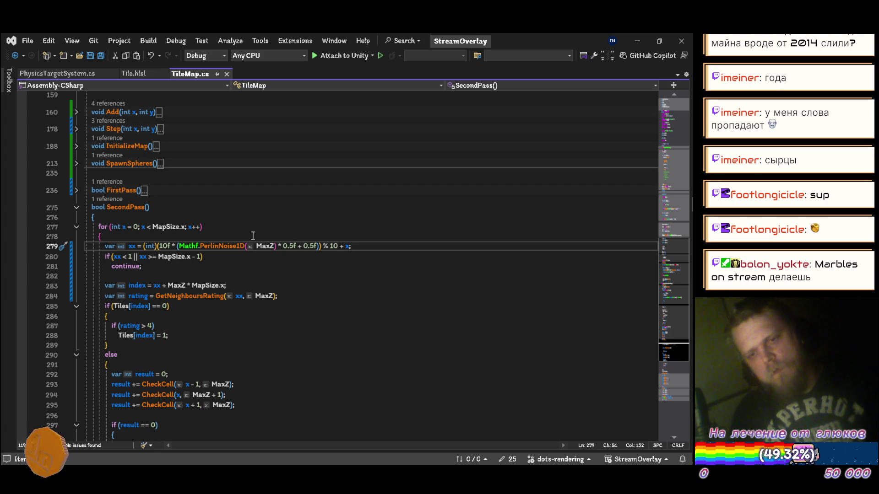
pyautogui.hotkey('alt', 'Tab')
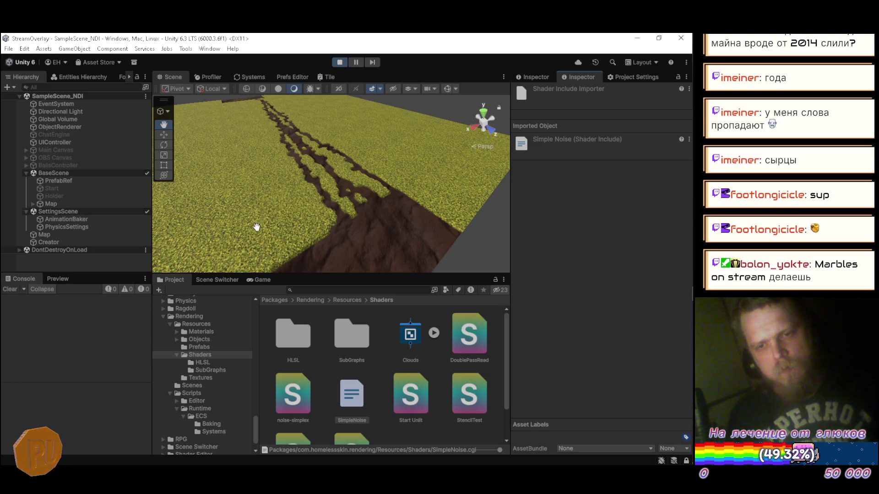
# Step: Stop and restart play mode so Unity recompiles, then return to TileMap.cs
pyautogui.click(341, 62)
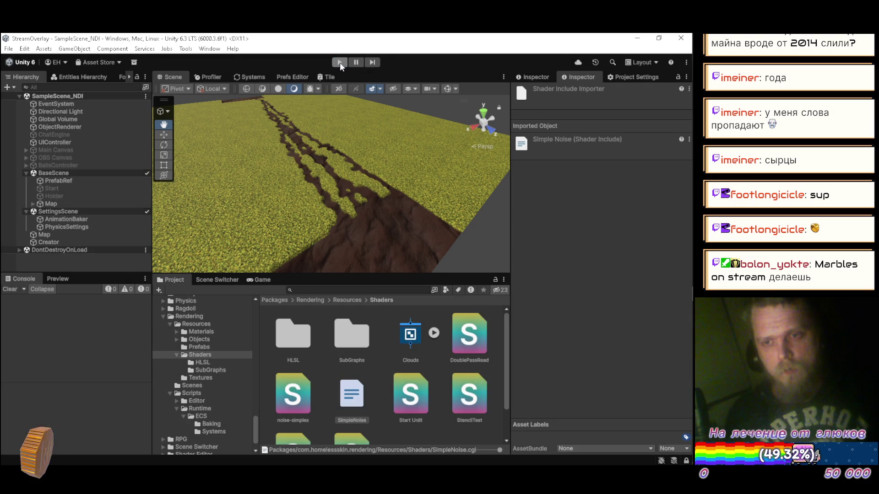
pyautogui.click(340, 62)
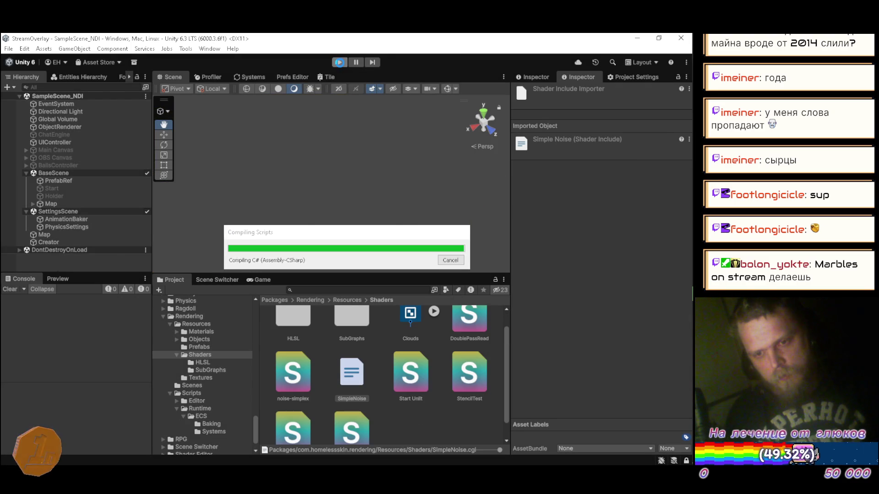
pyautogui.hotkey('alt', 'Tab')
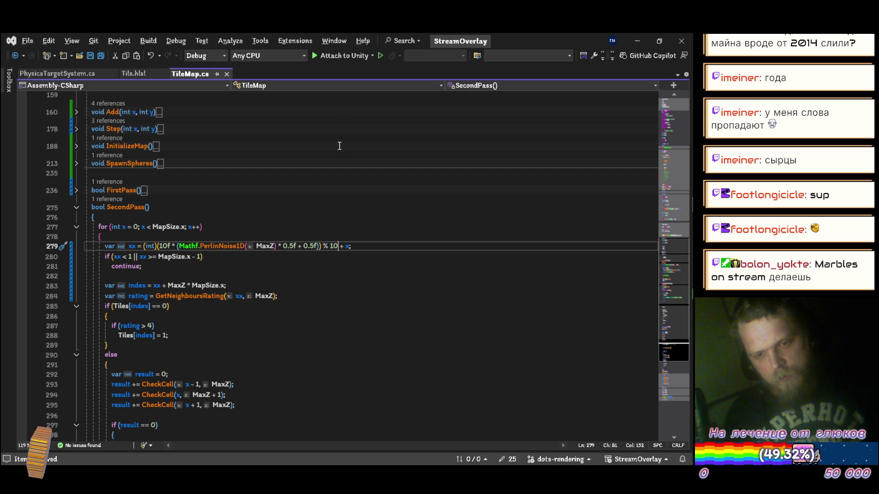
pyautogui.scroll(-5, 339, 146)
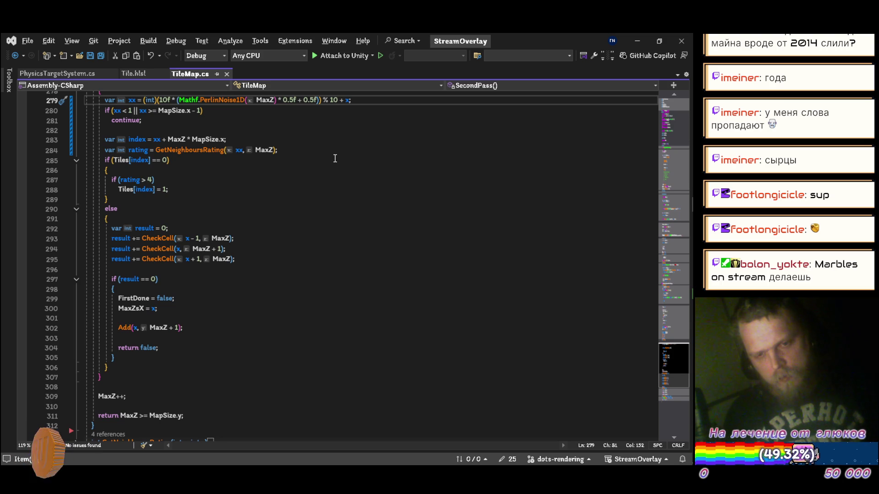
# Step: Change GetNeighboursRating(xx, MaxZ) on line 284 to use x, and save TileMap.cs
pyautogui.scroll(2, 334, 158)
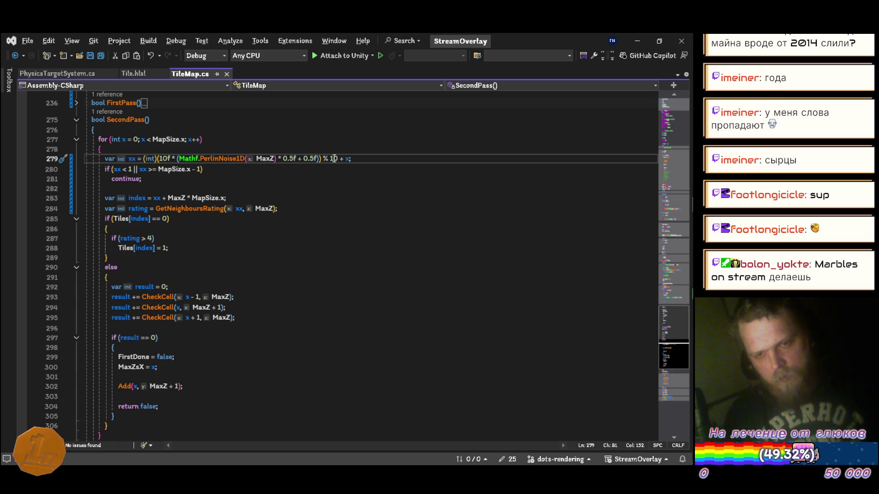
pyautogui.scroll(1, 331, 160)
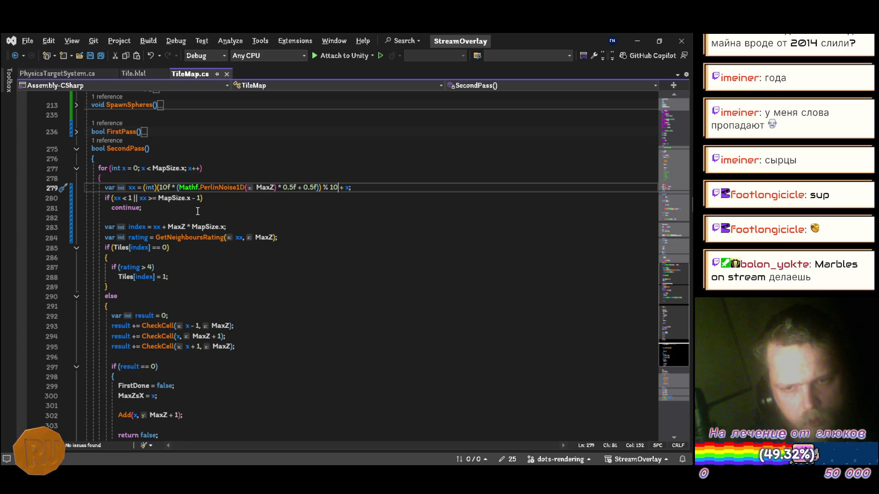
pyautogui.click(243, 237)
pyautogui.press('BackSpace')
pyautogui.hotkey('ctrl', 's')
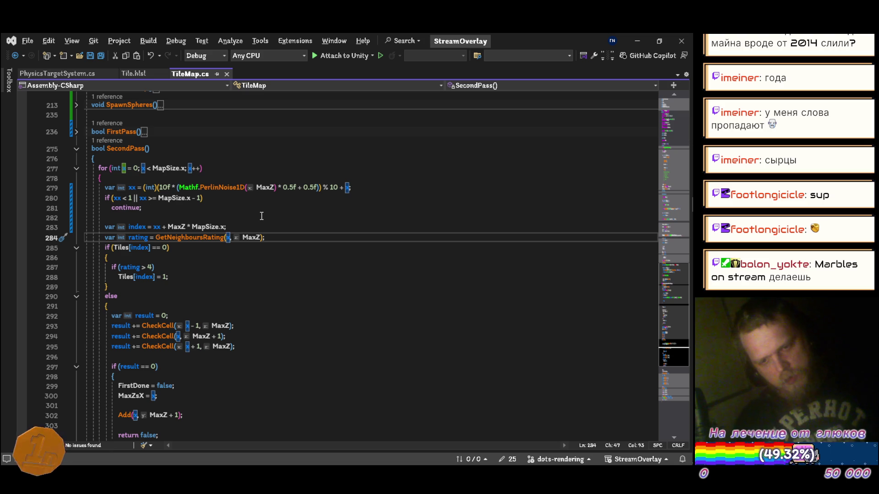
# Step: Check the x uses on line 300 and in the Add call, then bring up Firefox's translate page
pyautogui.scroll(-1, 226, 321)
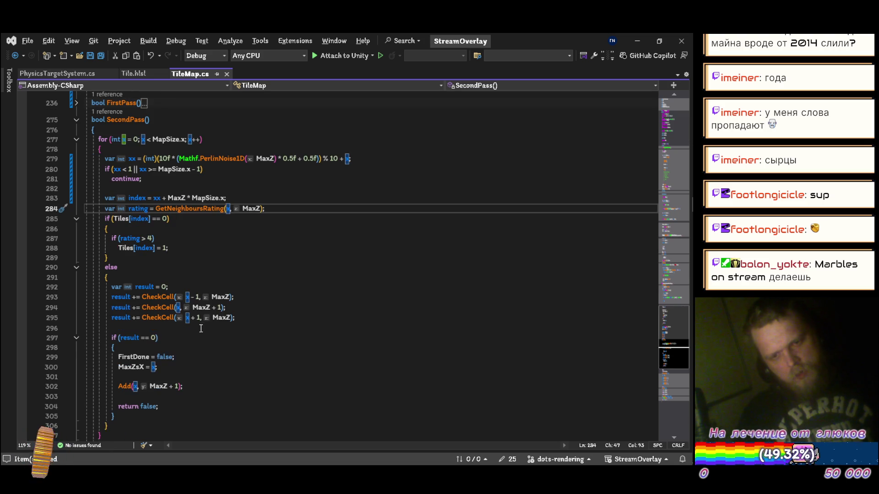
pyautogui.click(177, 367)
pyautogui.write('x')
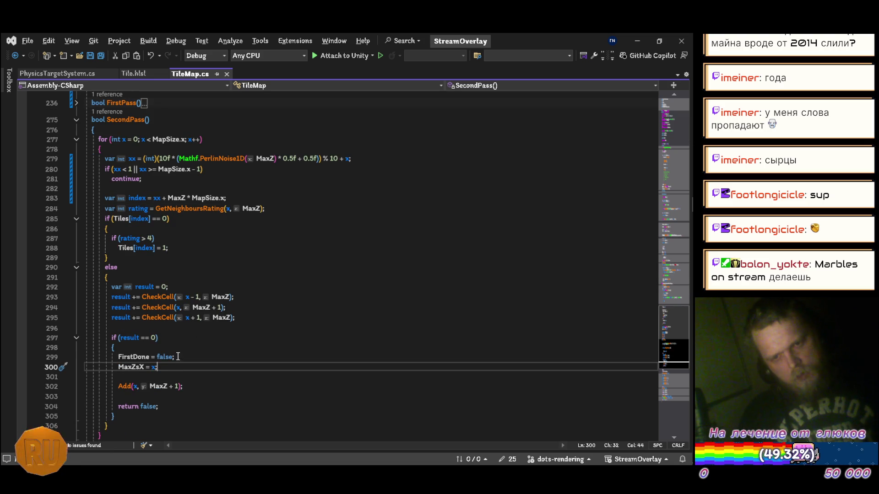
pyautogui.click(136, 387)
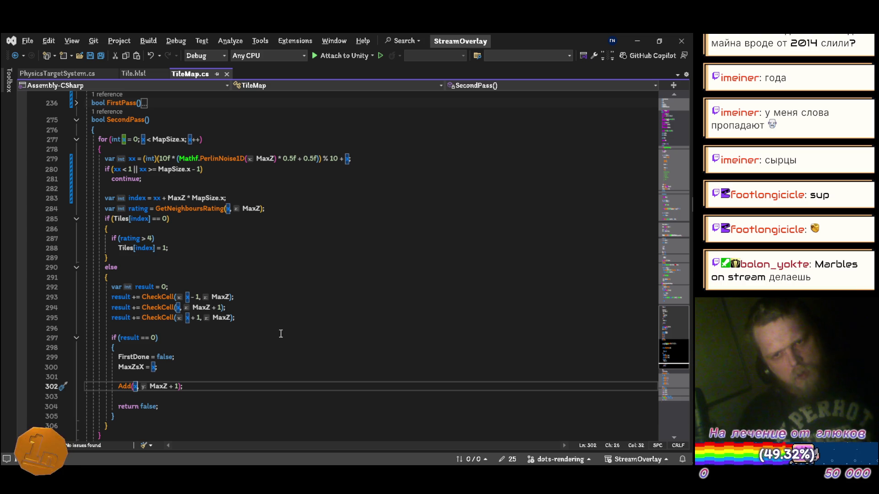
pyautogui.hotkey('alt', 'Tab')
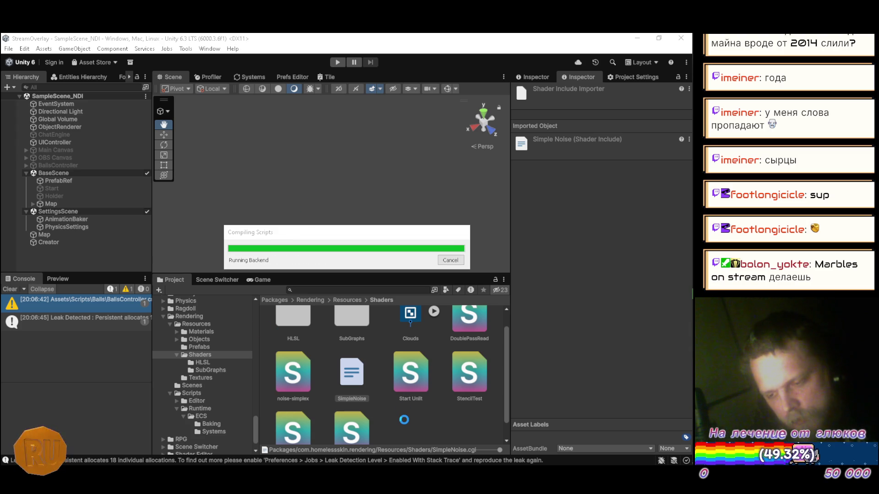
pyautogui.moveTo(674, 85)
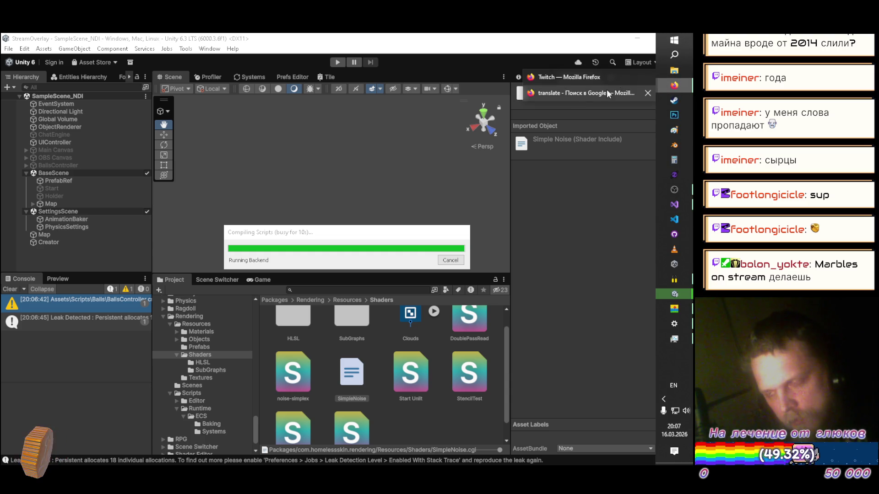
pyautogui.click(575, 93)
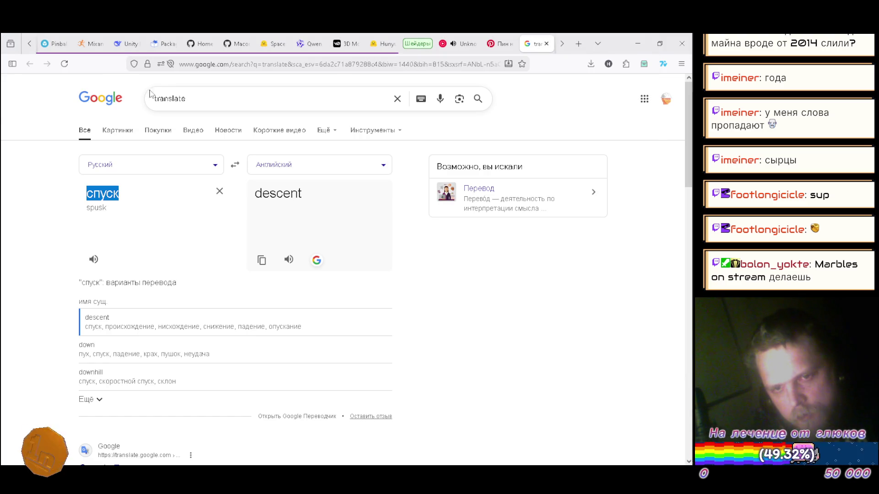
# Step: Go to the YouTube Music home page and open the Freak On a Leash track's options
pyautogui.click(460, 49)
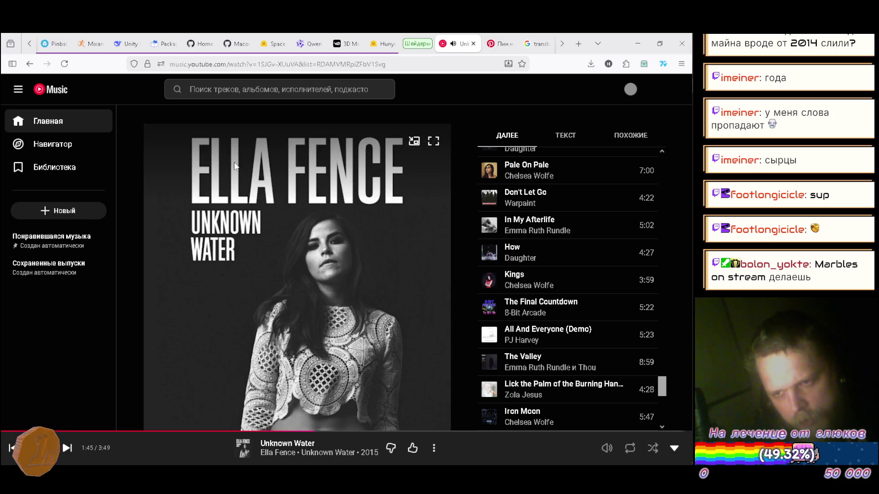
pyautogui.click(74, 118)
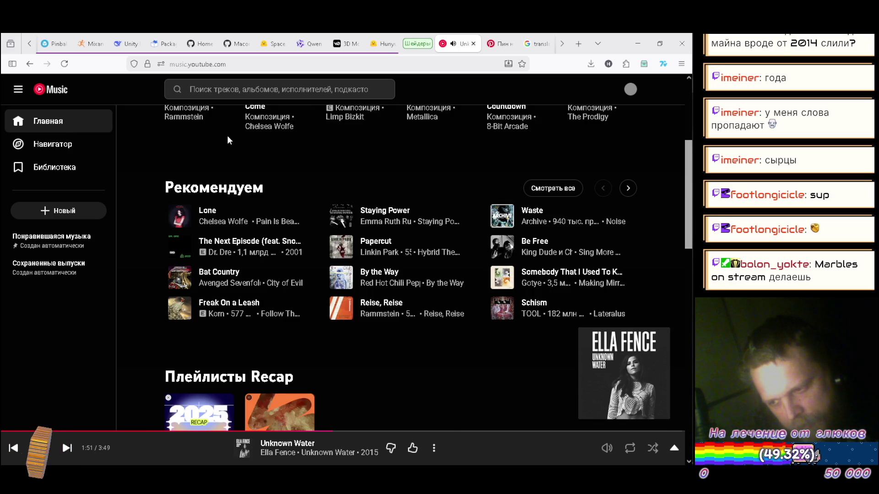
pyautogui.scroll(-1, 215, 152)
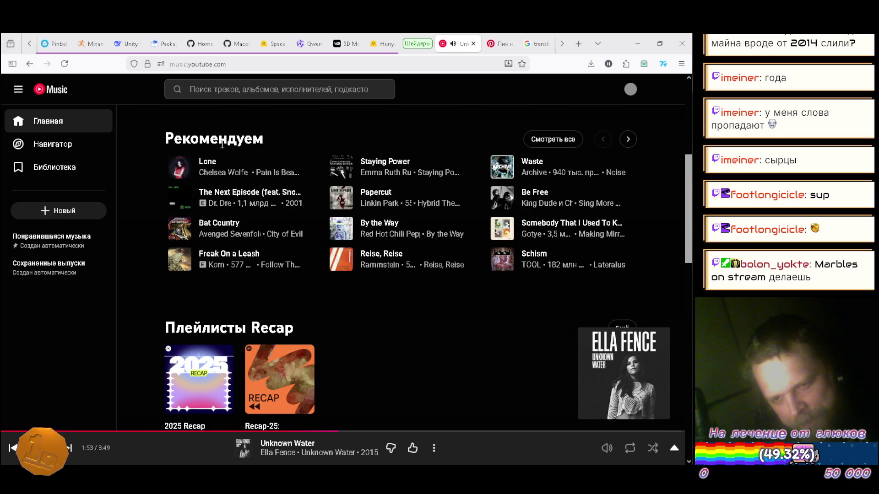
pyautogui.scroll(1, 265, 161)
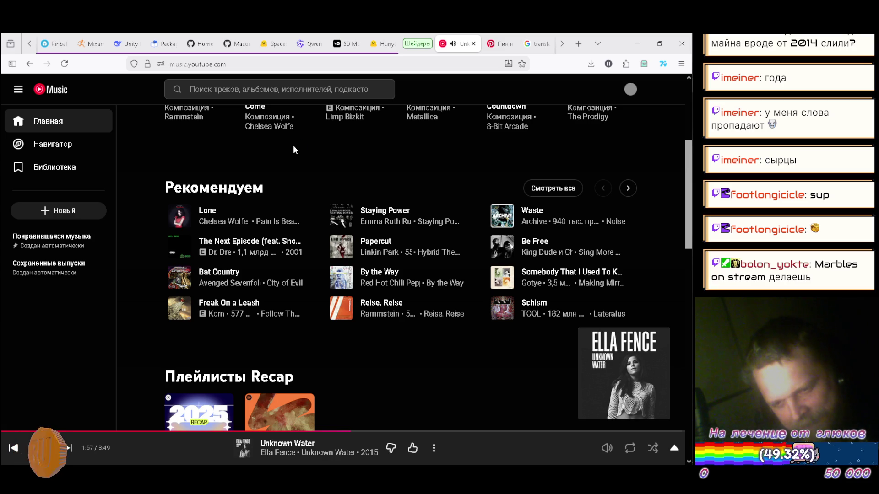
pyautogui.click(303, 308)
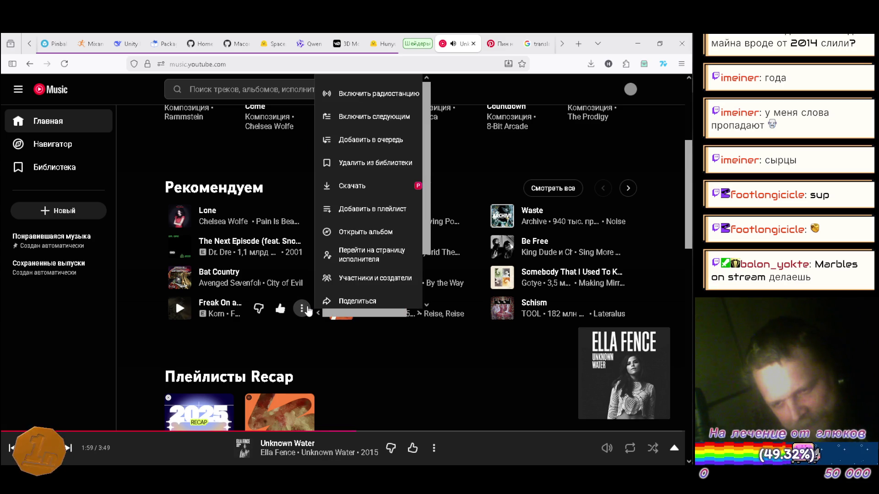
# Step: Search for 'freak on a leash 8 bit' and open the first result's options
pyautogui.click(257, 88)
pyautogui.write('frea')
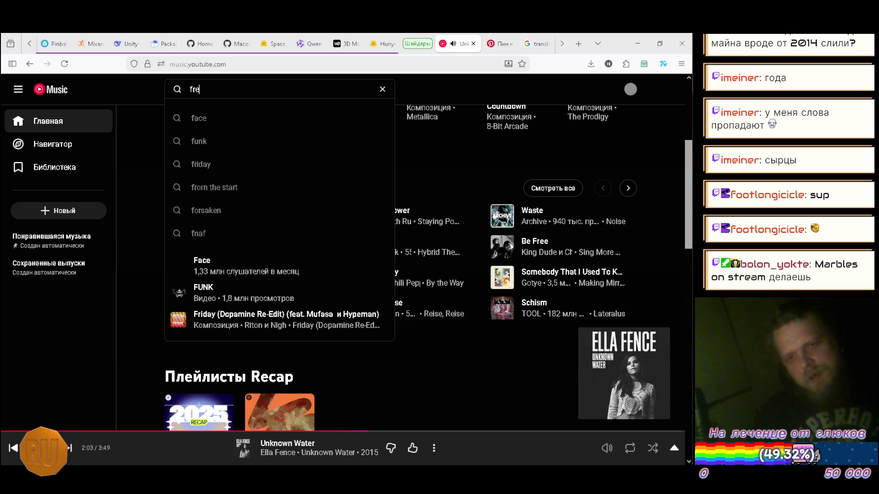
pyautogui.press('Down')
pyautogui.press('BackSpace')
pyautogui.press('BackSpace')
pyautogui.press('BackSpace')
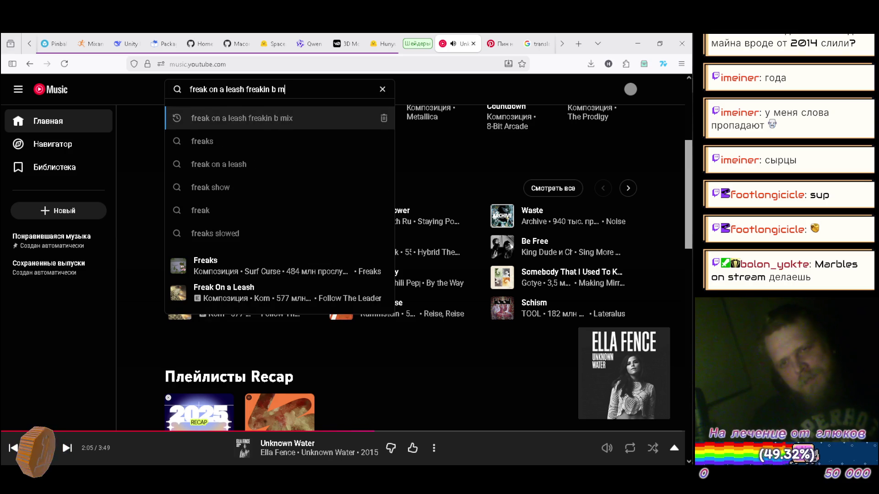
pyautogui.press('BackSpace')
pyautogui.press('BackSpace')
pyautogui.press('BackSpace')
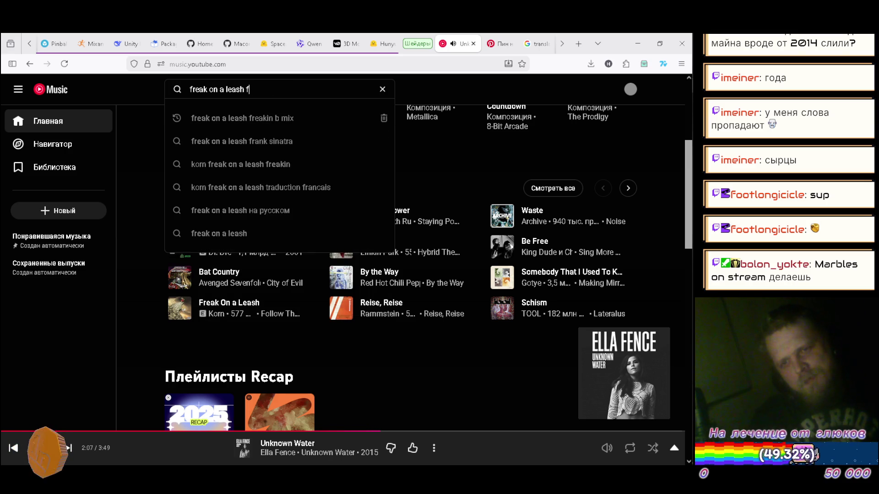
pyautogui.write('8')
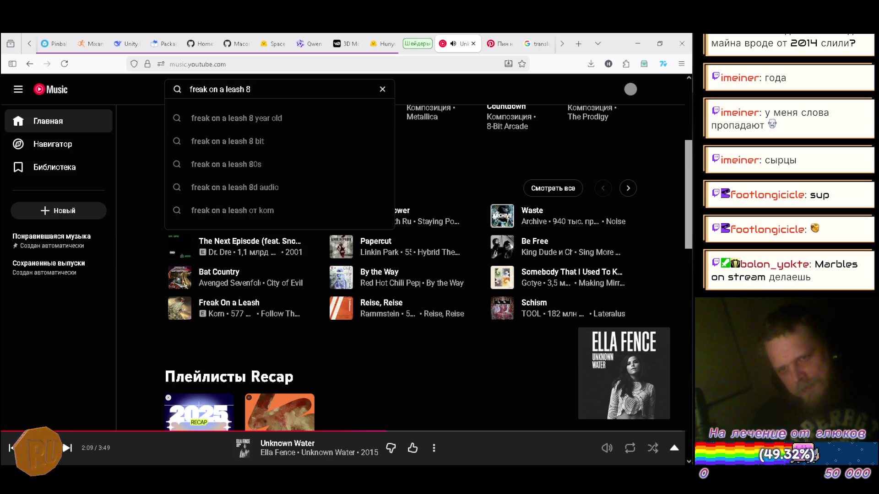
pyautogui.press('Down')
pyautogui.press('Down')
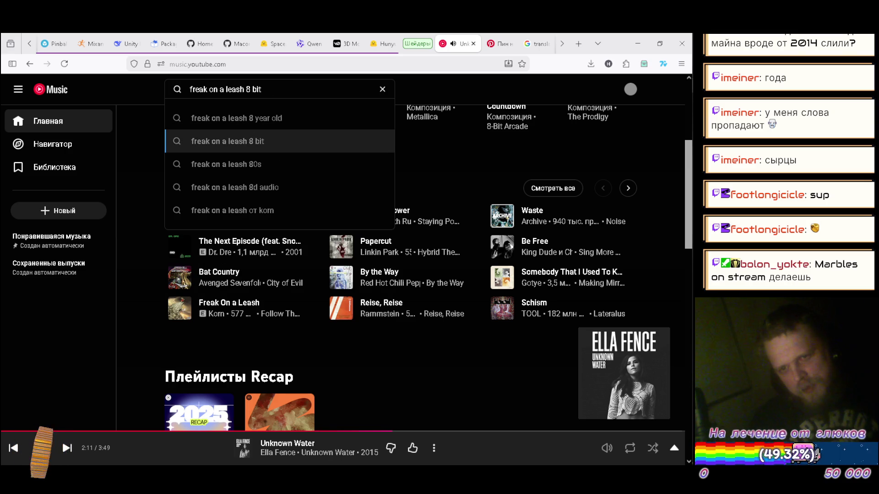
pyautogui.press('Return')
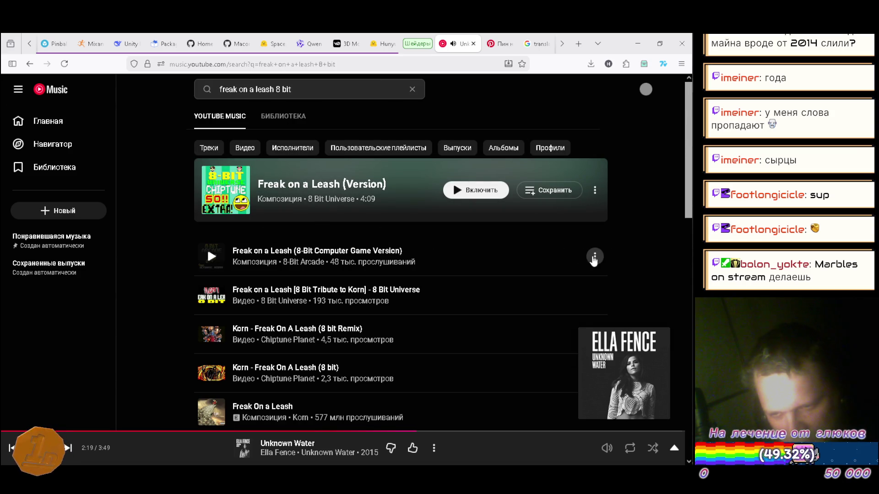
pyautogui.click(595, 257)
pyautogui.hotkey('alt', 'Tab')
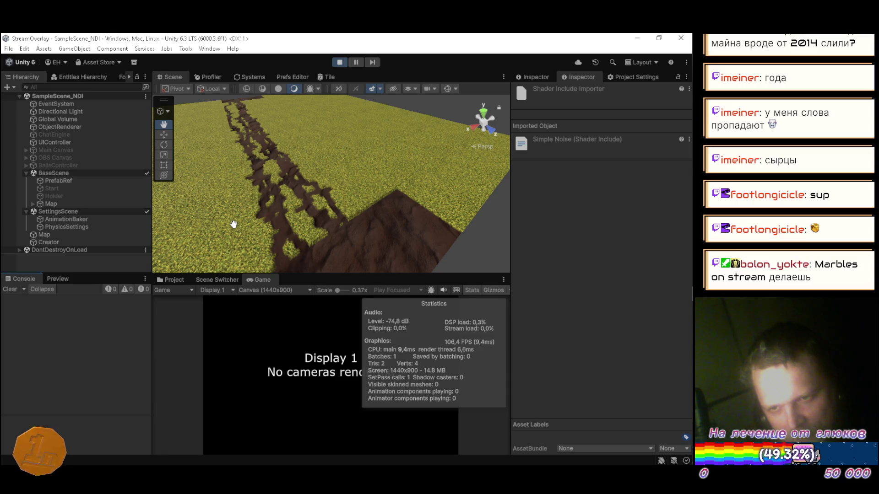
# Step: Select Map to review its Tile Map (Script) values, then stop play mode
pyautogui.click(75, 235)
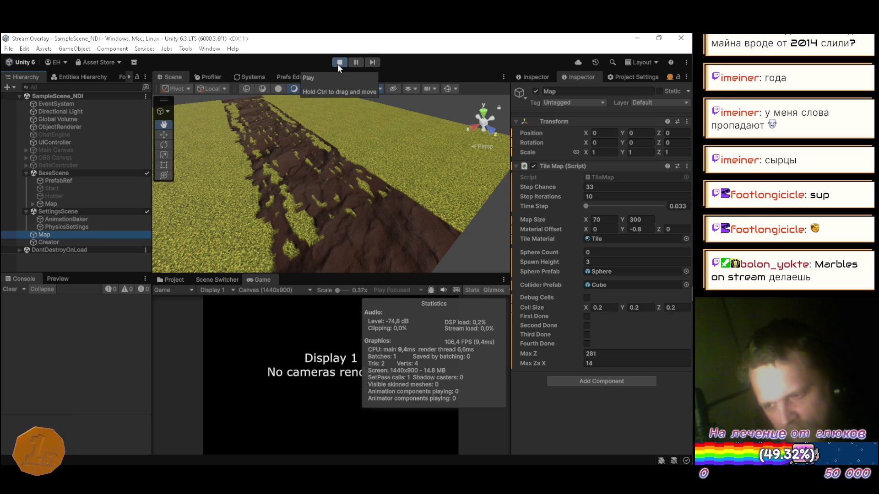
pyautogui.click(338, 64)
pyautogui.hotkey('alt', 'Tab')
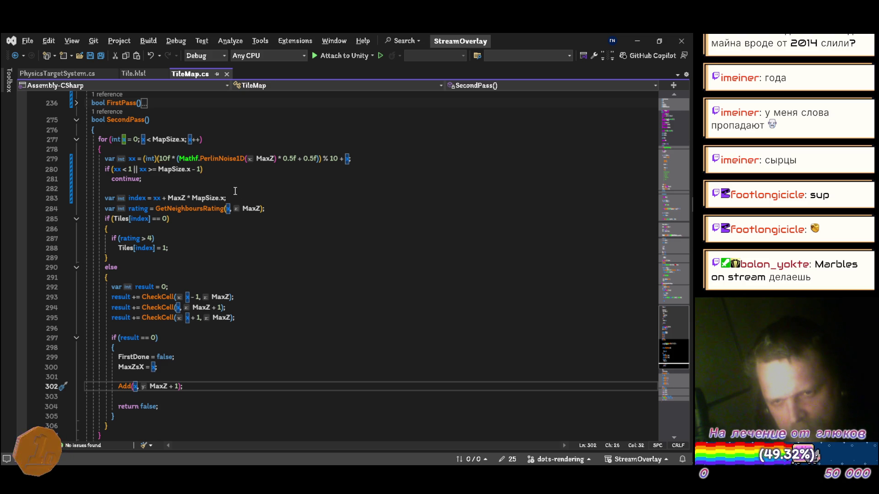
# Step: Change the noise multiplier on line 279 from 10f to 100f and save TileMap.cs
pyautogui.click(166, 157)
pyautogui.write('0')
pyautogui.hotkey('ctrl', 's')
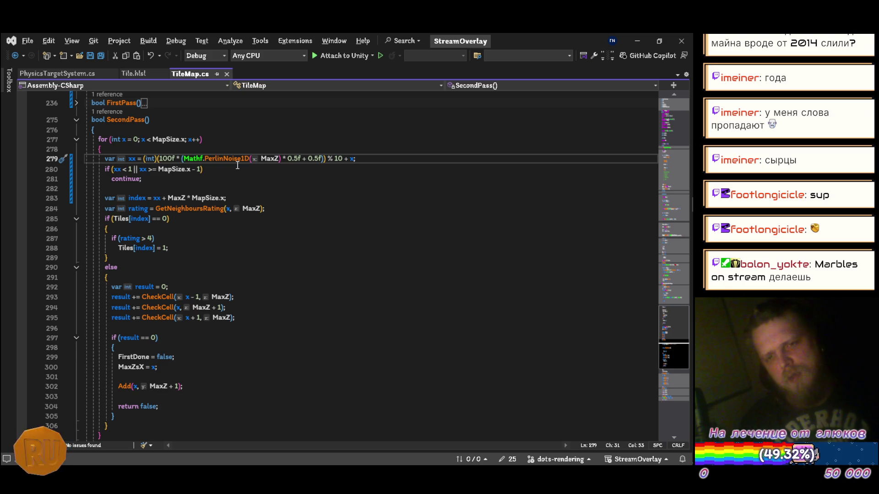
pyautogui.hotkey('alt', 'Tab')
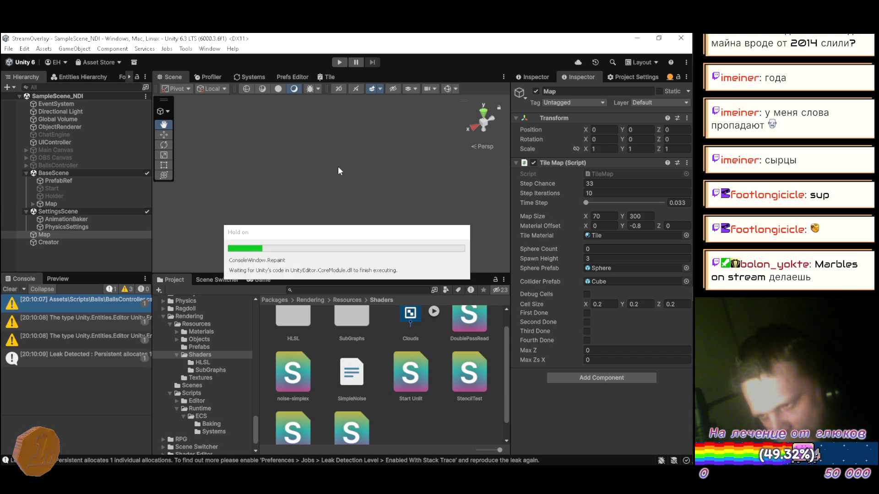
# Step: Run play mode to view the path produced by the 100f multiplier, then stop it
pyautogui.click(339, 63)
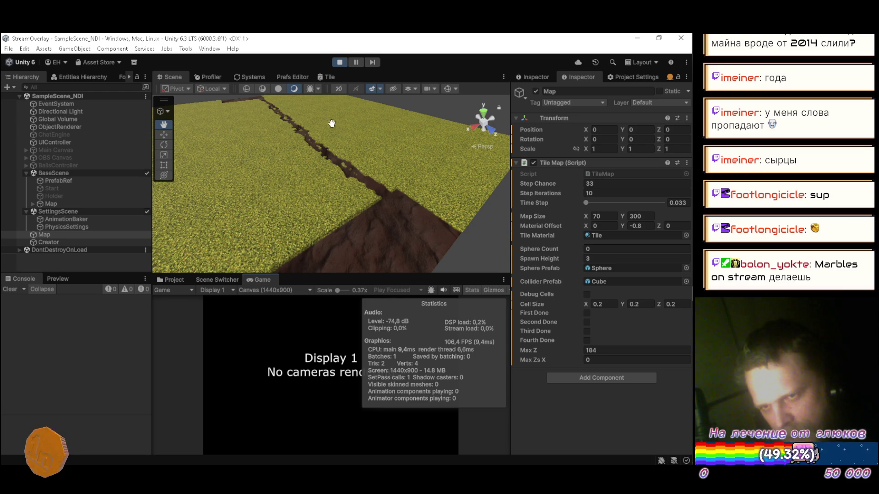
pyautogui.click(340, 62)
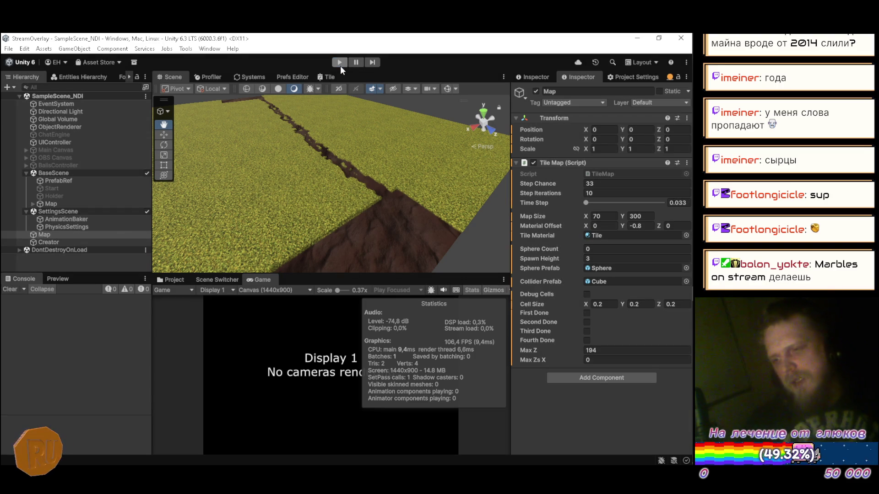
pyautogui.hotkey('alt', 'Tab')
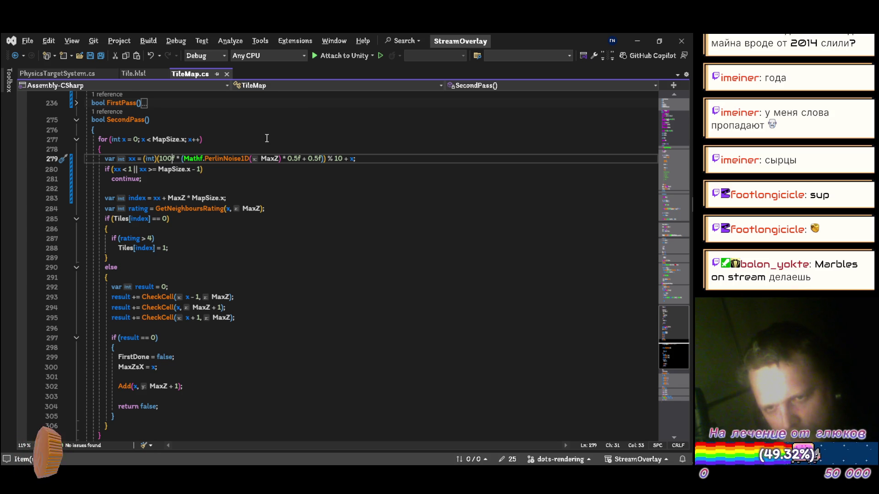
# Step: Reduce line 279 to '(int)(100f * Mathf.PerlinNoise1D(MaxZ)) % 10 + x' and save
pyautogui.moveTo(230, 157)
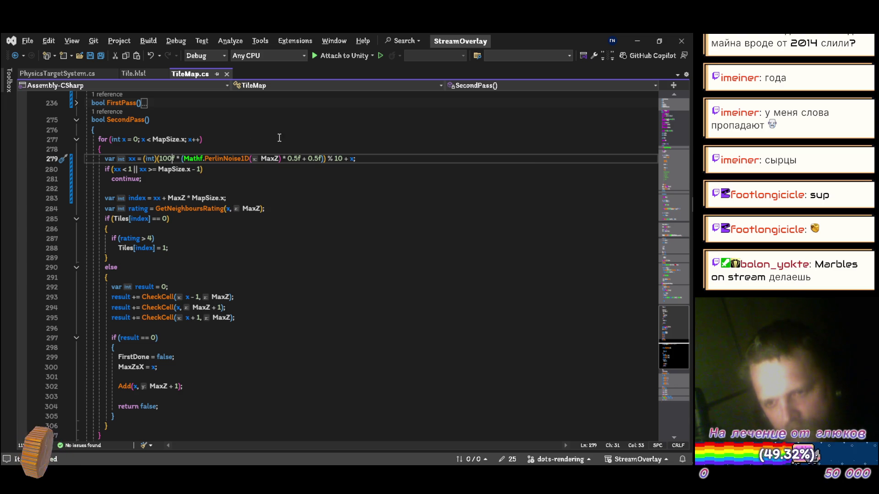
pyautogui.press('Right')
pyautogui.press('Right')
pyautogui.press('Right')
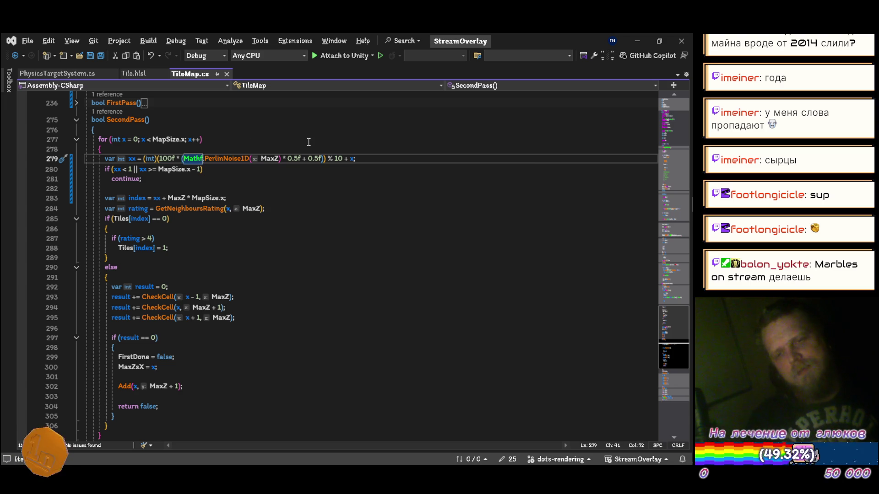
pyautogui.press('Delete')
pyautogui.press('Delete')
pyautogui.press('Delete')
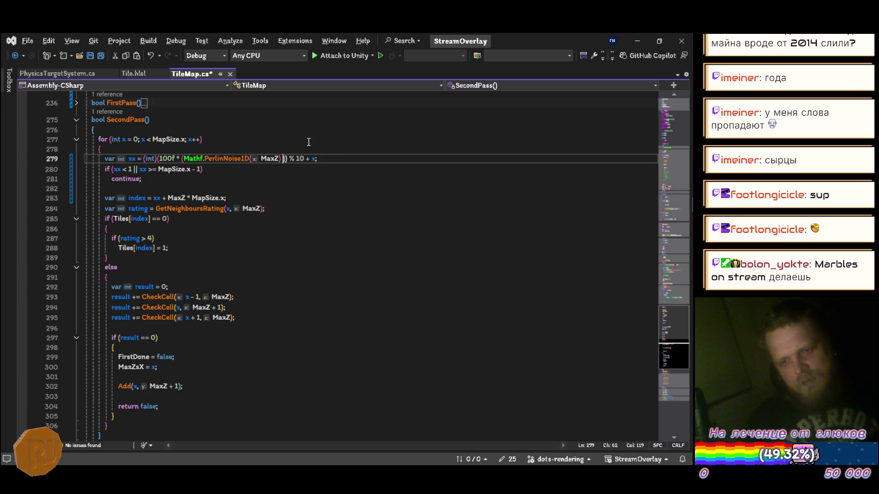
pyautogui.press('Left')
pyautogui.press('Left')
pyautogui.press('Left')
pyautogui.press('BackSpace')
pyautogui.press('Delete')
pyautogui.hotkey('ctrl', 's')
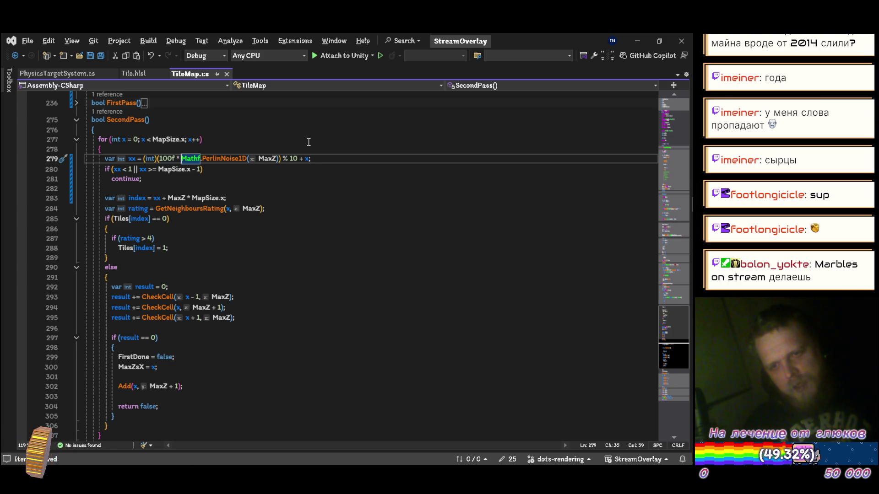
pyautogui.hotkey('alt', 'Tab')
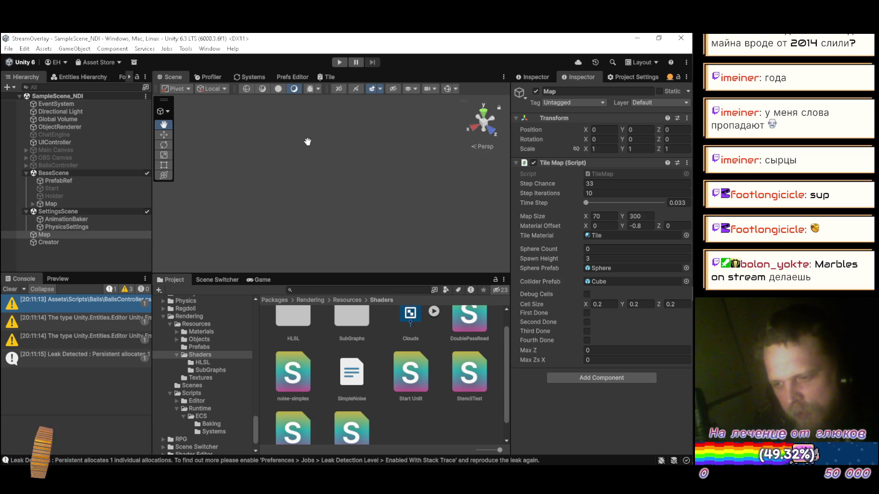
# Step: Run play mode to check the wavy dirt path without noise remapping, then stop it
pyautogui.click(340, 62)
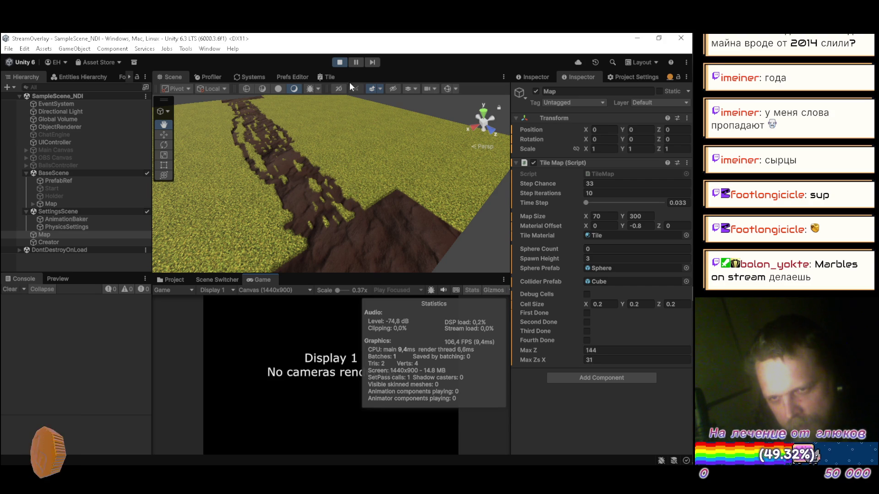
pyautogui.click(341, 63)
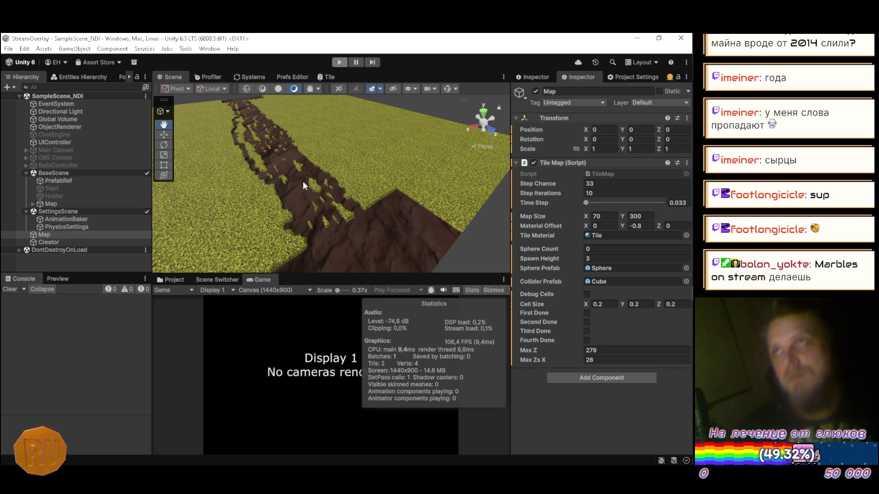
pyautogui.hotkey('alt', 'Tab')
pyautogui.click(303, 180)
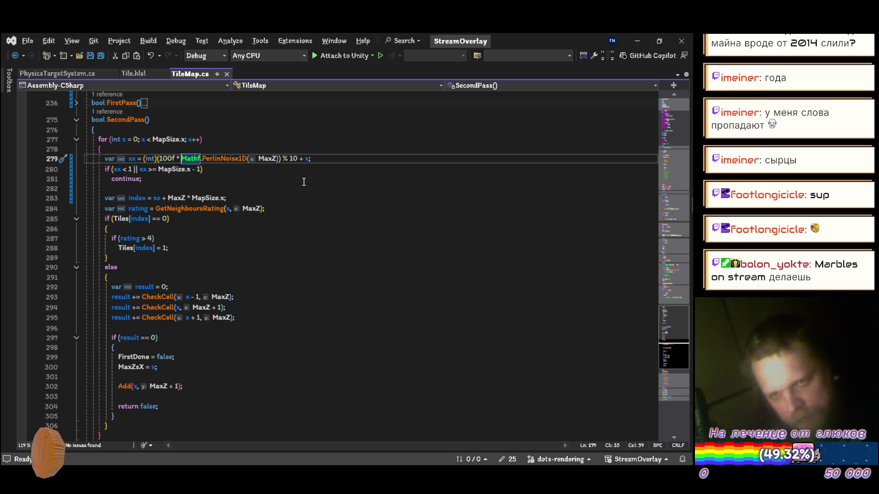
# Step: Replace the (int) cast on line 279 with Mathf.CeilToInt and save TileMap.cs
pyautogui.press('Left')
pyautogui.press('Left')
pyautogui.press('Left')
pyautogui.press('BackSpace')
pyautogui.press('BackSpace')
pyautogui.press('BackSpace')
pyautogui.write('math')
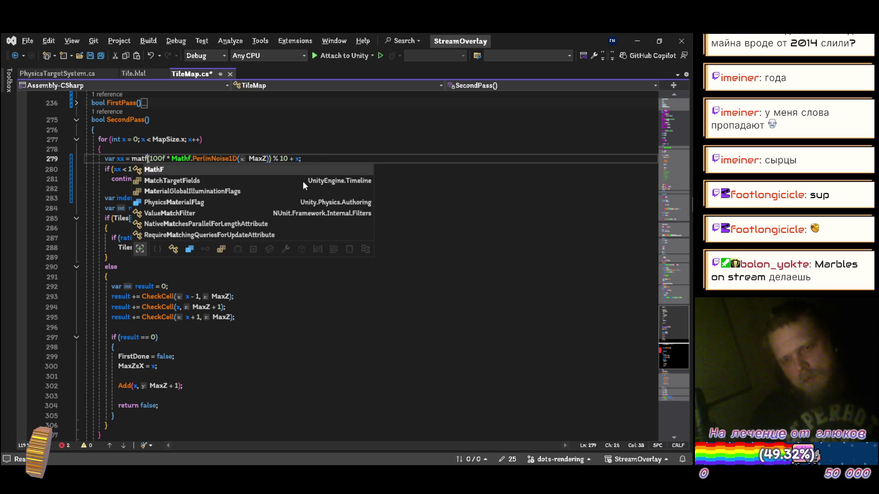
pyautogui.press('Tab')
pyautogui.write('f.ce')
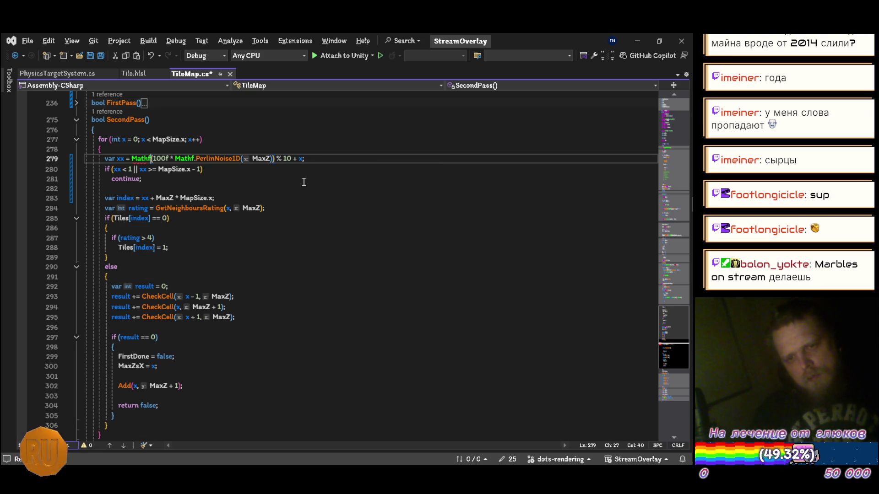
pyautogui.press('Tab')
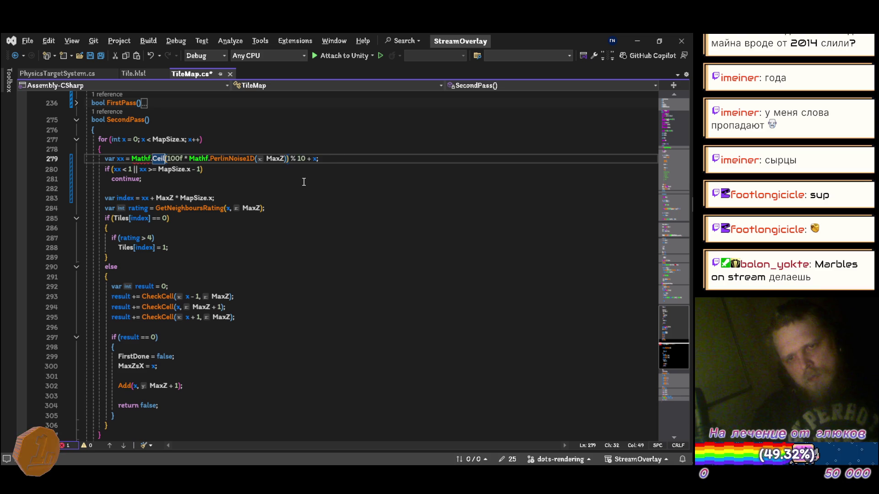
pyautogui.write('ToInt')
pyautogui.hotkey('ctrl', 's')
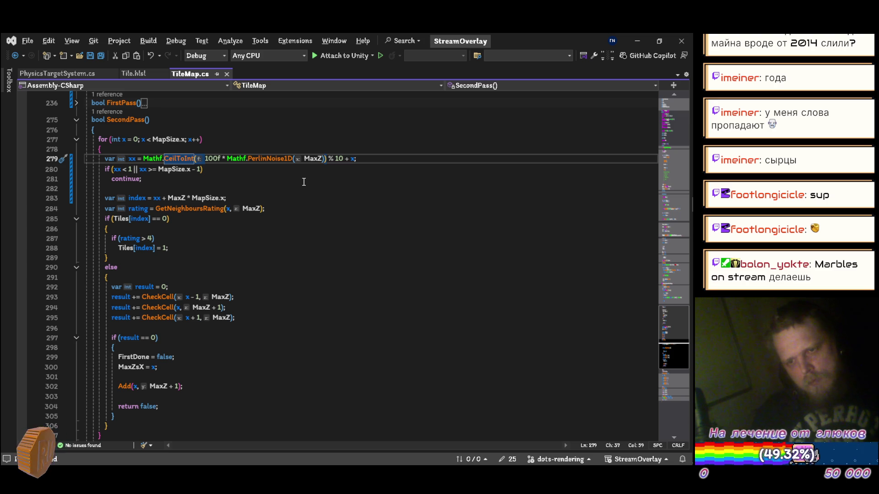
# Step: Change the modulo divisor from 10 to MapSize.x and save the script
pyautogui.hotkey('ctrl', 'Right')
pyautogui.hotkey('ctrl', 'Right')
pyautogui.hotkey('ctrl', 'Right')
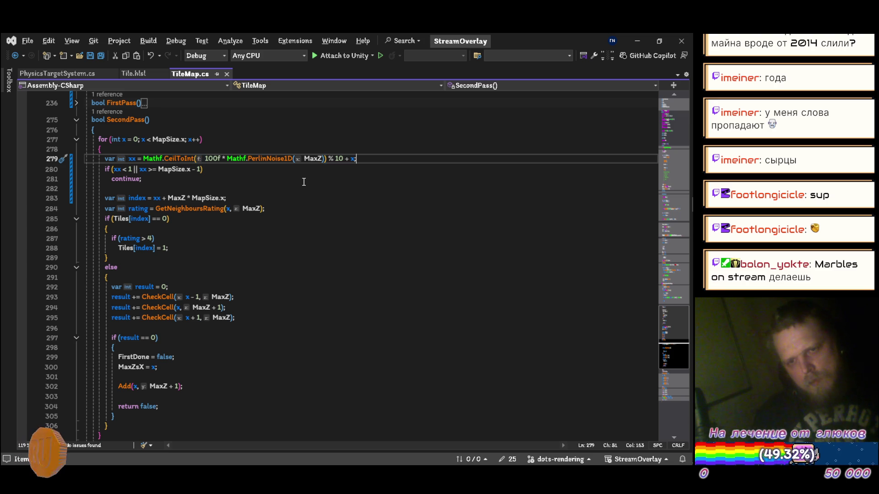
pyautogui.press('BackSpace')
pyautogui.press('BackSpace')
pyautogui.write('map')
pyautogui.press('Tab')
pyautogui.write('.x')
pyautogui.hotkey('ctrl', 's')
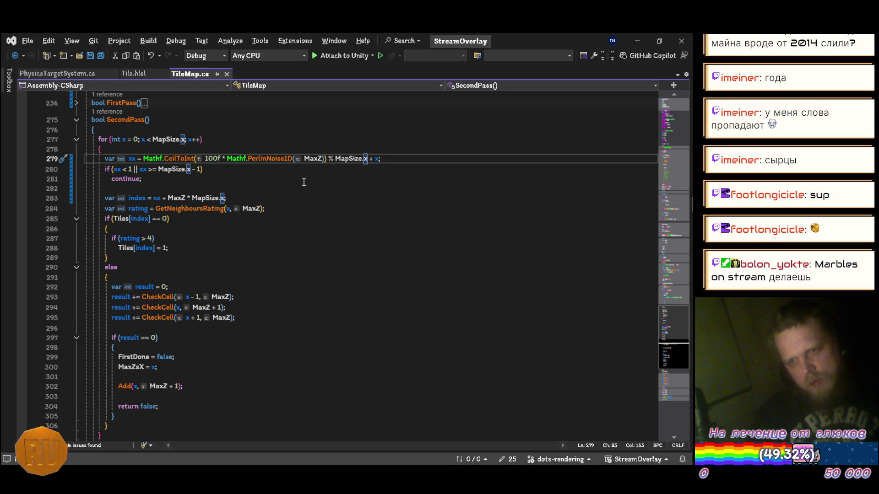
pyautogui.hotkey('alt', 'Tab')
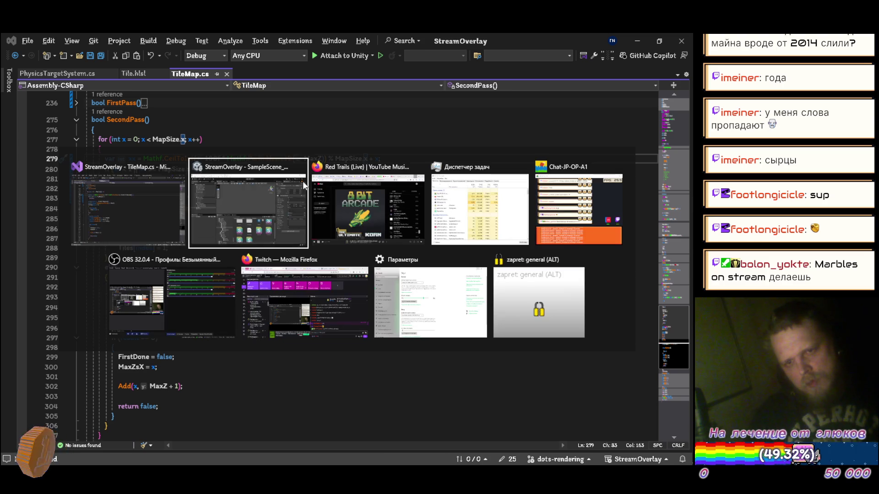
# Step: Queue System Of A Down's 'Sugar' to play next in YouTube Music, skip to it, and return to Unity
pyautogui.hotkey('alt', 'Tab')
pyautogui.hotkey('alt', 'Tab')
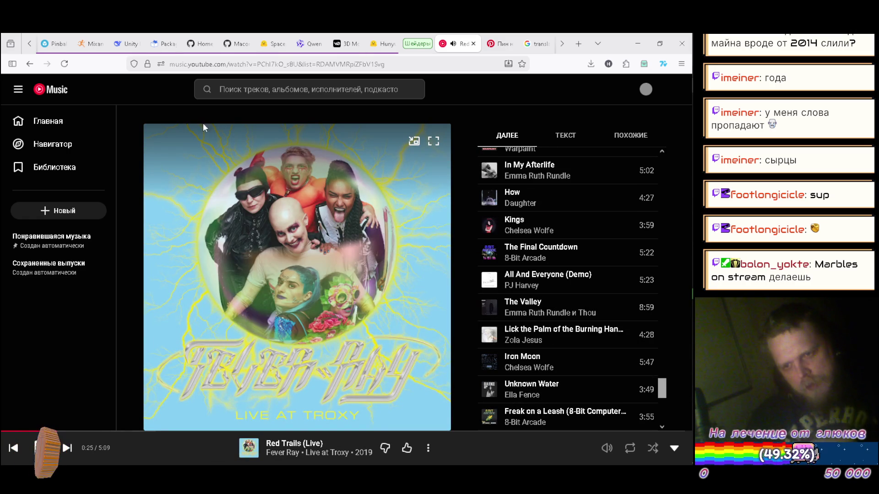
pyautogui.click(63, 130)
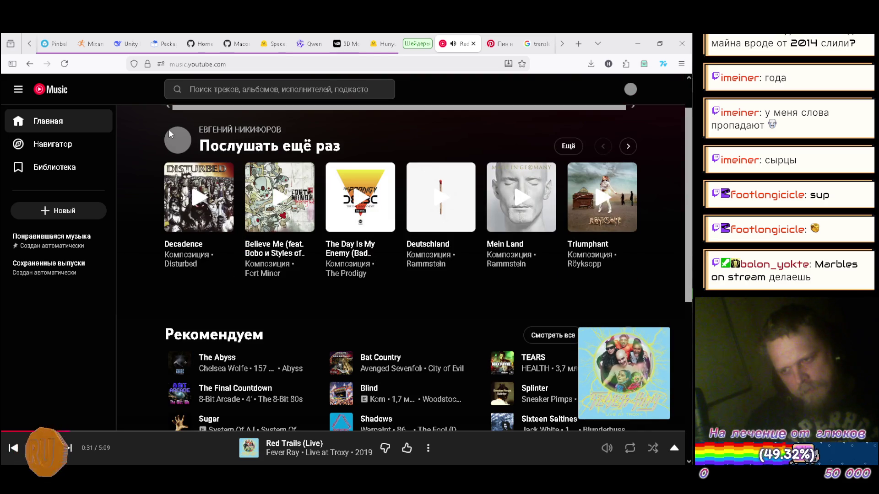
pyautogui.scroll(-2, 169, 134)
pyautogui.scroll(-2, 169, 132)
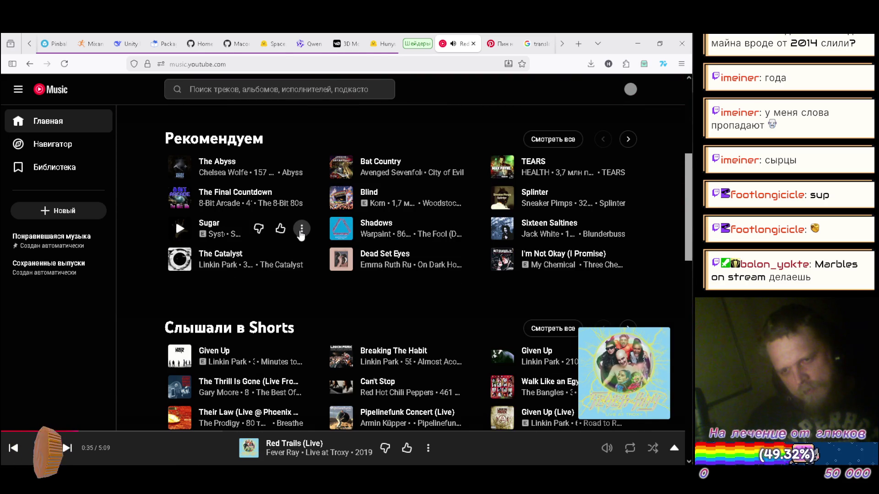
pyautogui.click(301, 229)
pyautogui.click(330, 263)
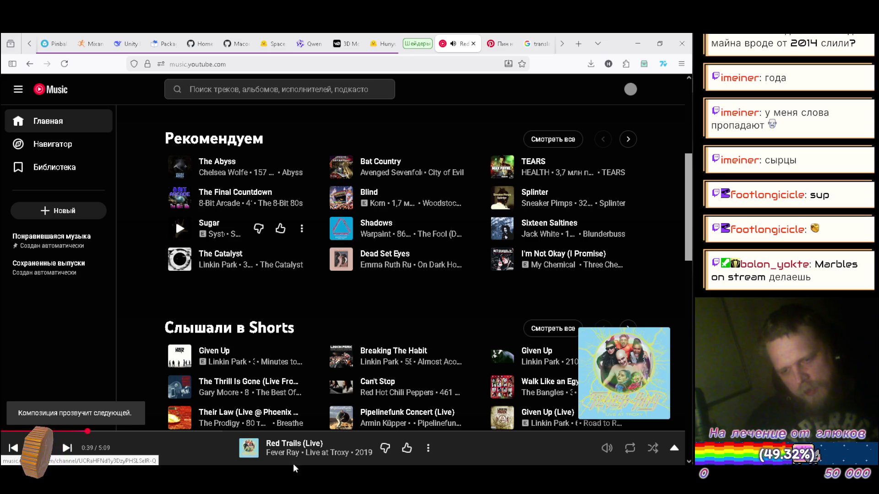
pyautogui.click(69, 448)
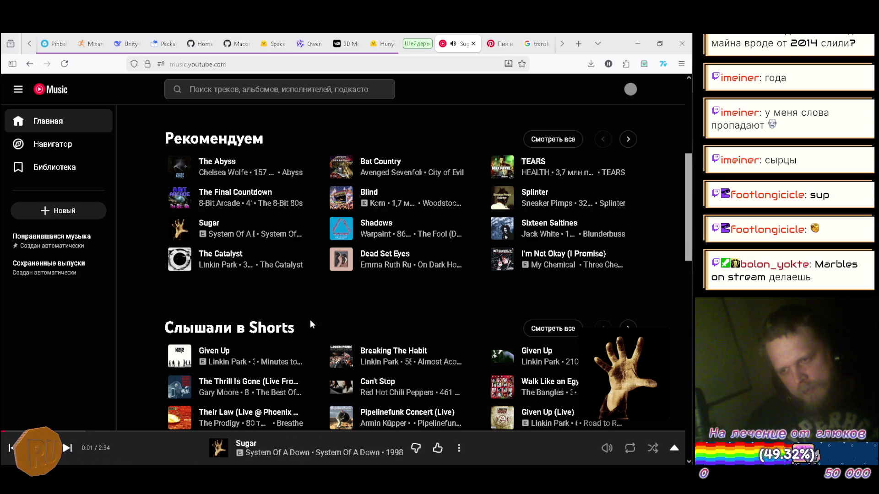
pyautogui.moveTo(692, 305)
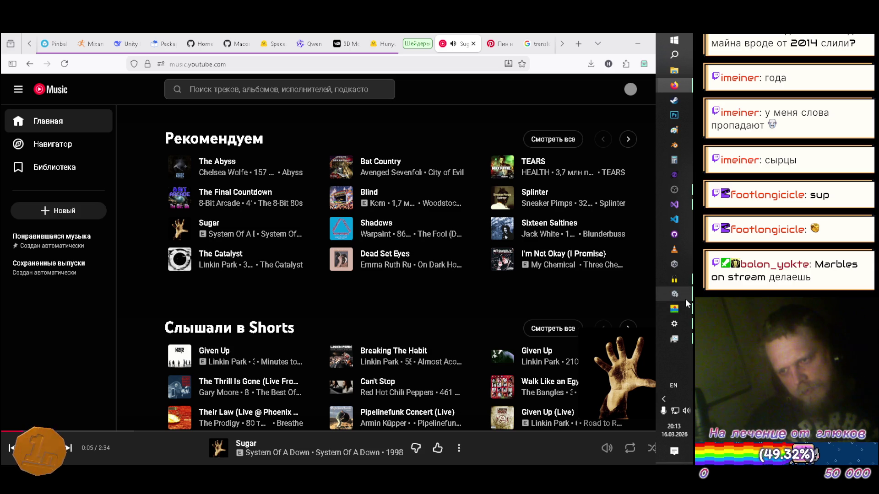
pyautogui.click(686, 297)
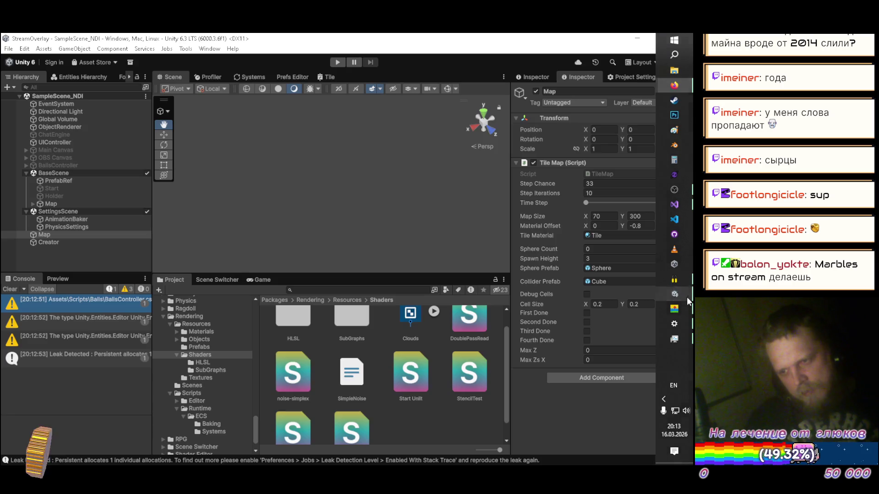
pyautogui.click(339, 62)
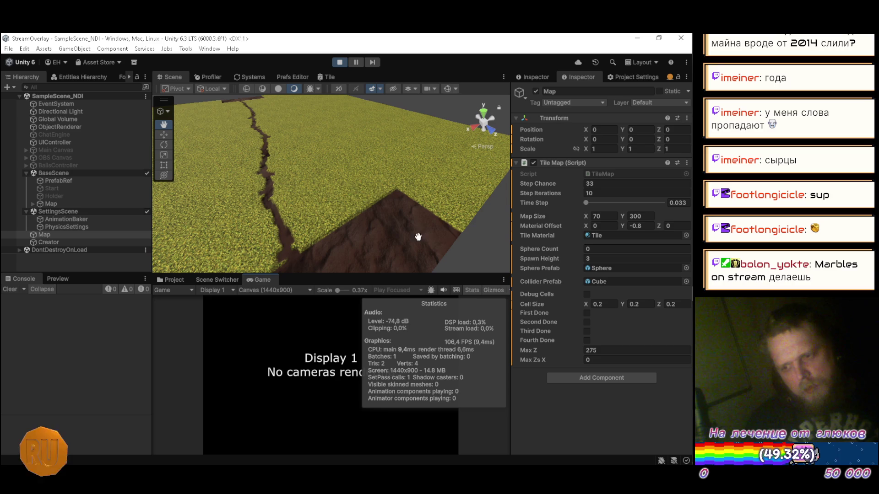
pyautogui.moveTo(358, 225)
pyautogui.mouseDown()
pyautogui.moveTo(290, 176)
pyautogui.moveTo(308, 190)
pyautogui.moveTo(394, 182)
pyautogui.moveTo(447, 199)
pyautogui.moveTo(430, 180)
pyautogui.moveTo(455, 196)
pyautogui.mouseUp()
pyautogui.scroll(-8, 454, 196)
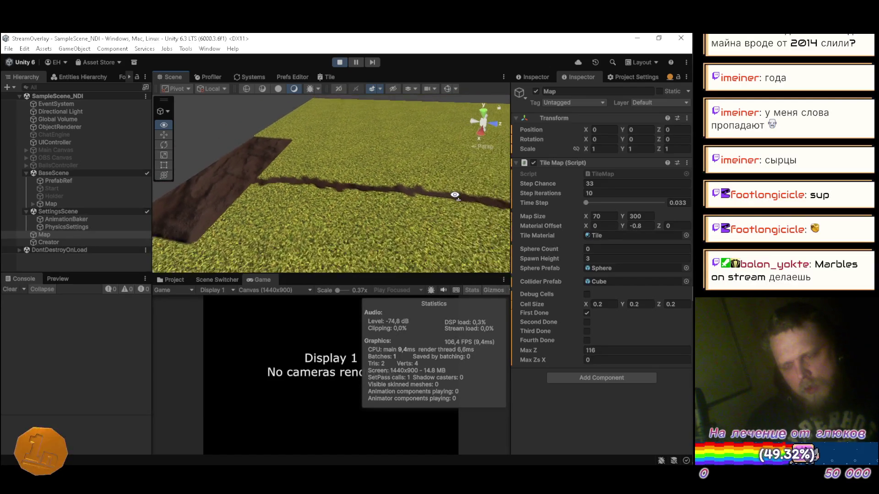
pyautogui.scroll(8, 455, 195)
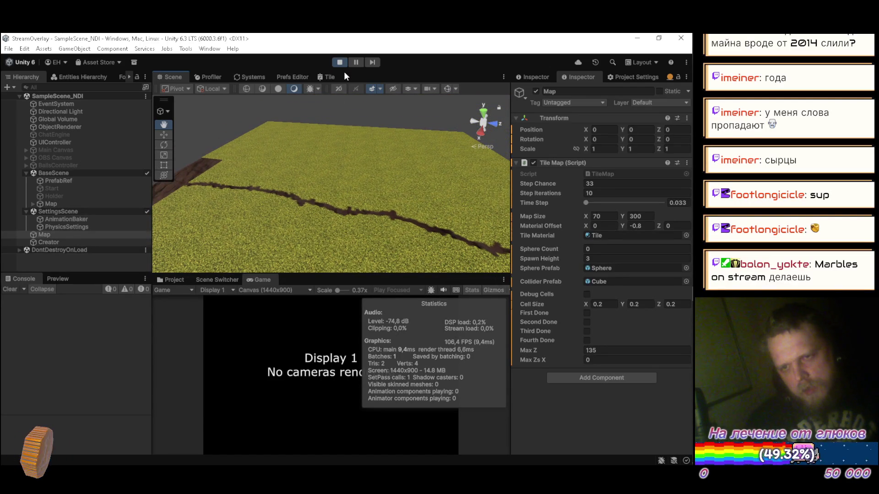
pyautogui.click(339, 63)
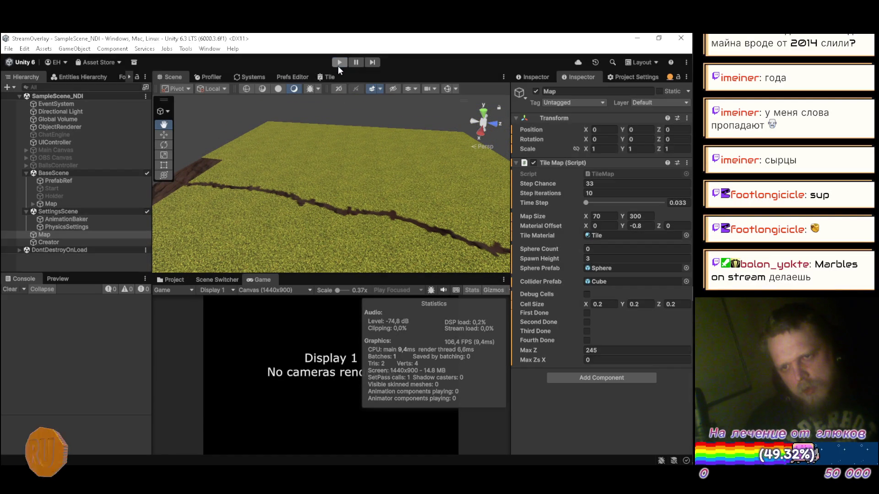
pyautogui.hotkey('alt', 'Tab')
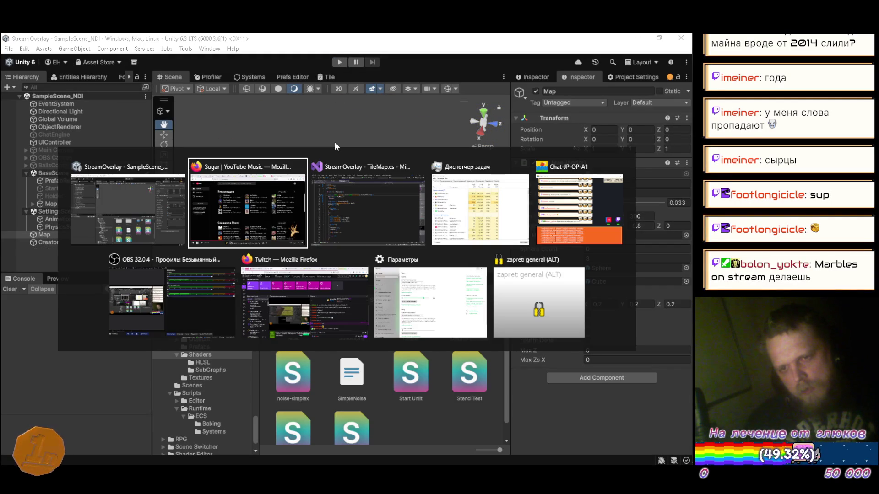
# Step: Scroll TileMap.cs up to the field declarations and duplicate the MaxZsX declaration line
pyautogui.hotkey('alt', 'Tab')
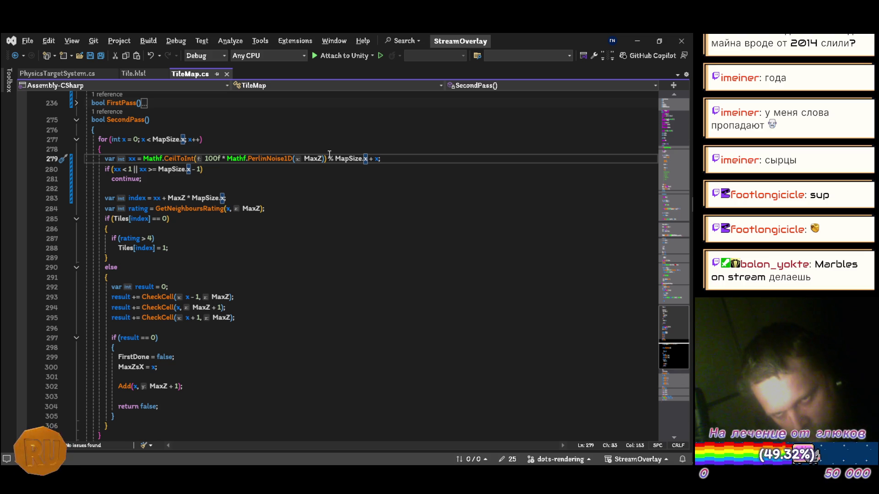
pyautogui.scroll(6, 327, 156)
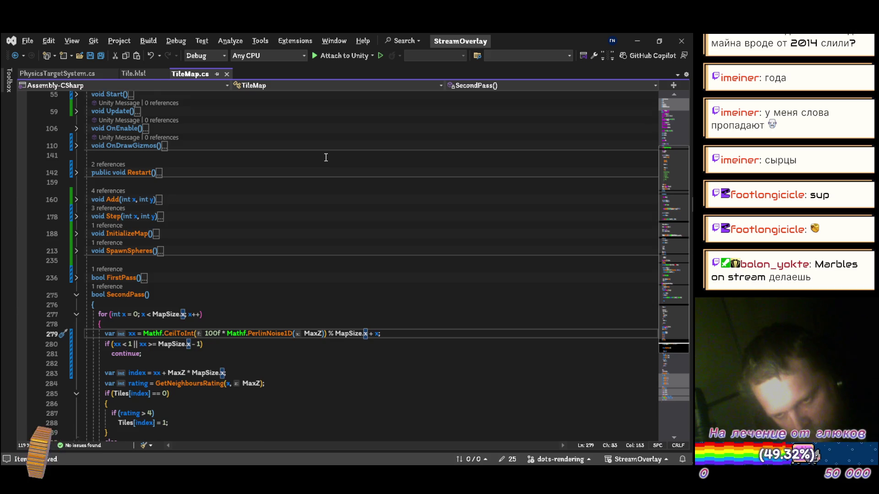
pyautogui.scroll(5, 326, 157)
pyautogui.scroll(-6, 325, 157)
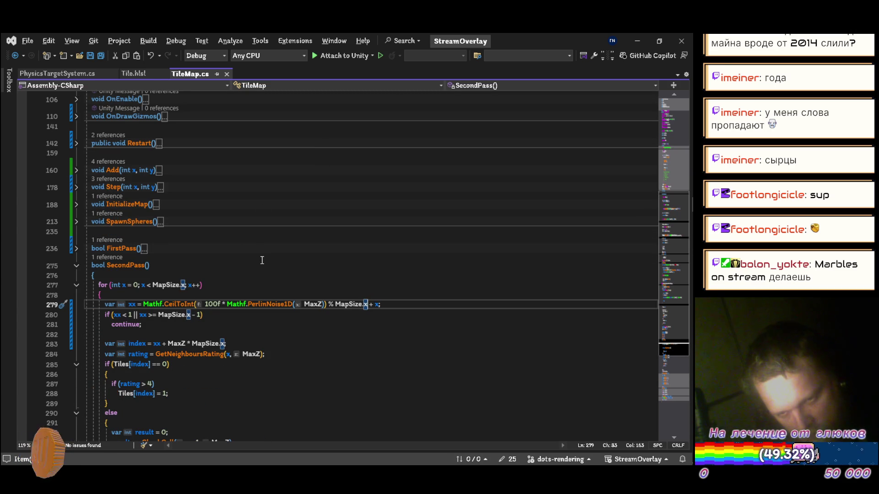
pyautogui.scroll(15, 262, 261)
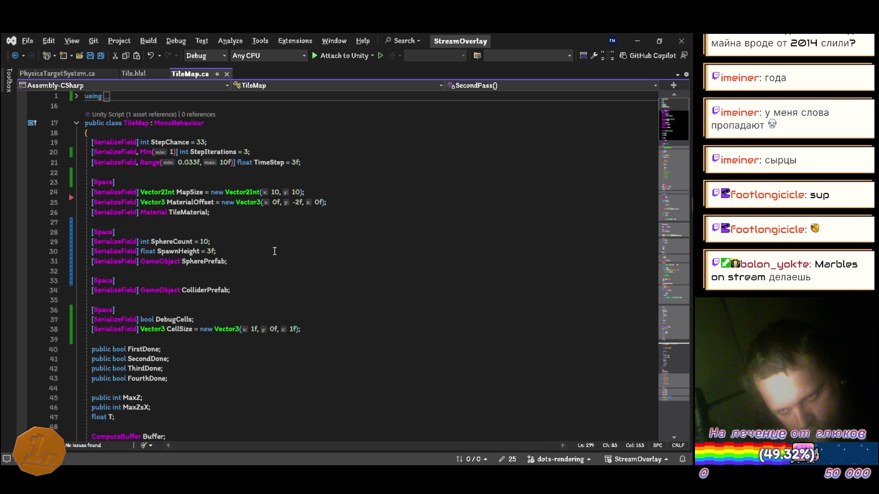
pyautogui.scroll(-13, 273, 249)
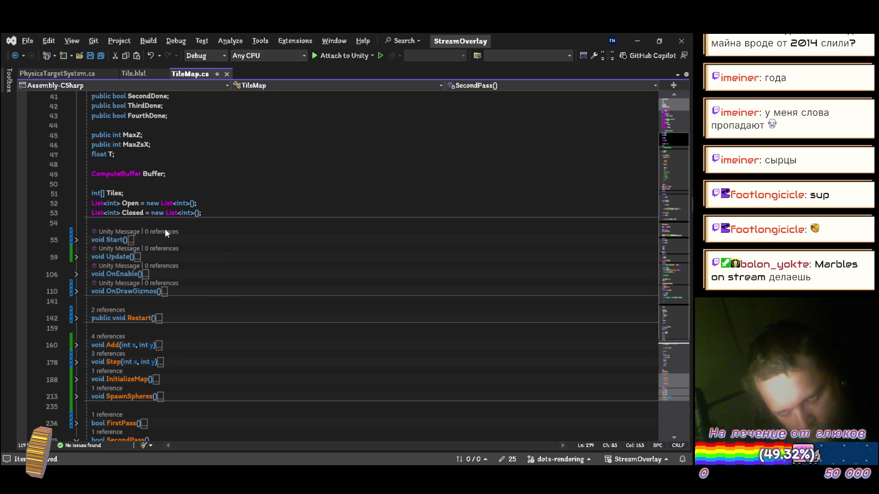
pyautogui.scroll(6, 165, 231)
pyautogui.scroll(-3, 169, 224)
pyautogui.scroll(-5, 174, 217)
pyautogui.scroll(5, 177, 213)
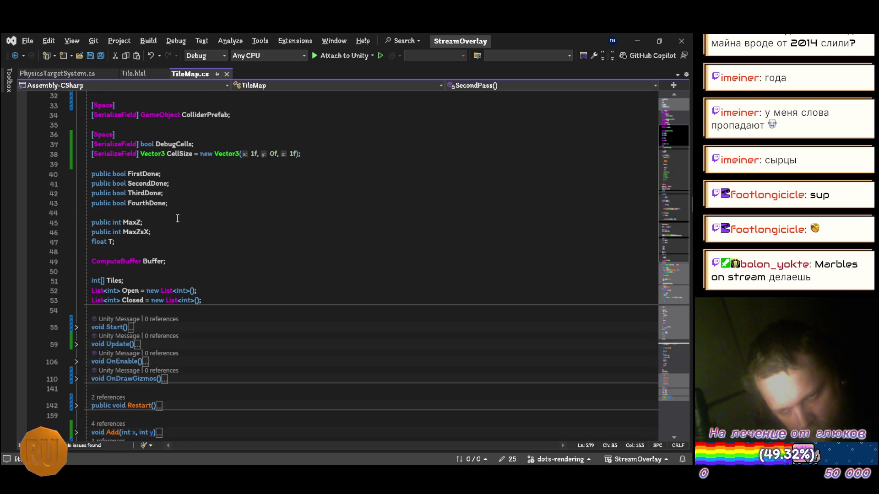
pyautogui.click(191, 242)
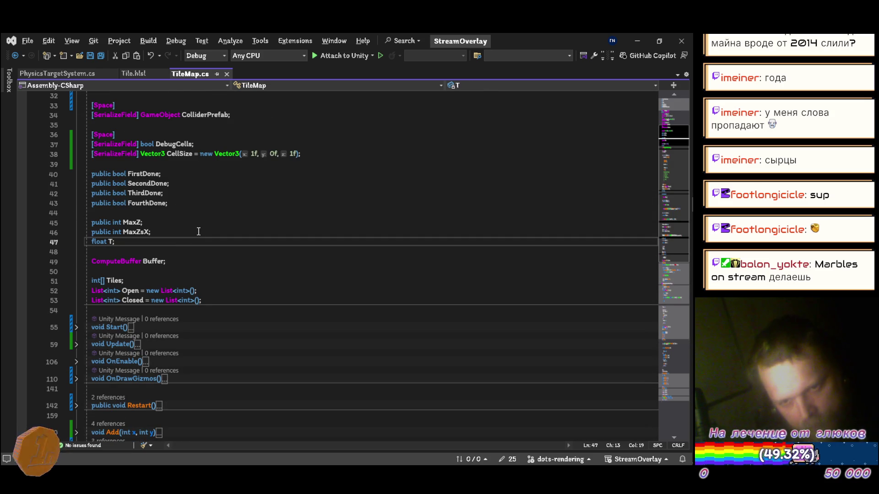
pyautogui.click(174, 232)
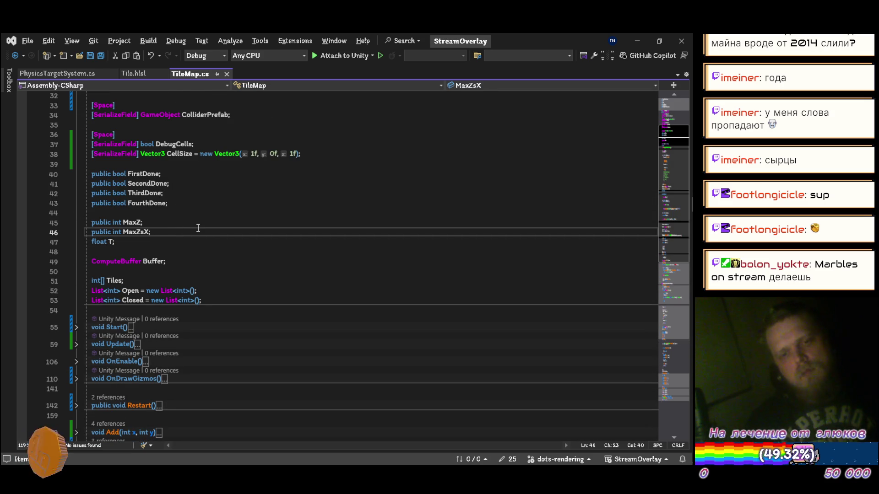
pyautogui.hotkey('ctrl', 'd')
# Step: Rename the duplicated field to Seed, declaring public int Seed, and save
pyautogui.hotkey('ctrl', 'BackSpace')
pyautogui.write('Seed')
pyautogui.hotkey('ctrl', 's')
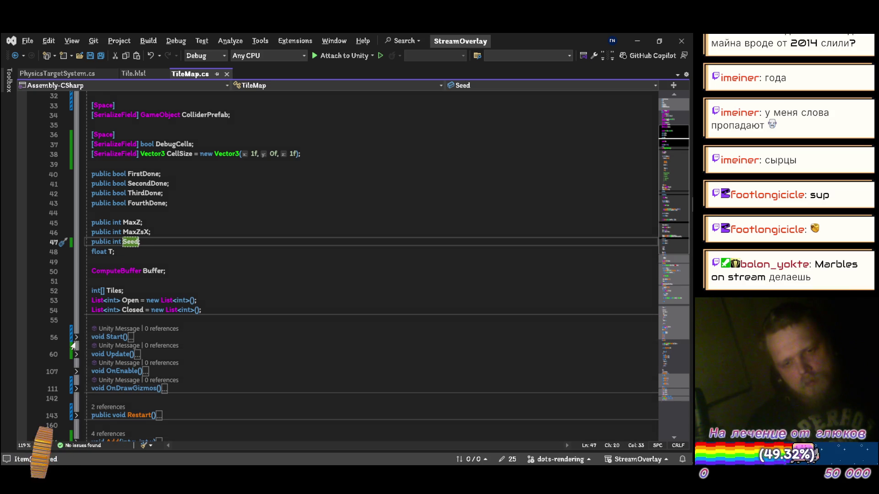
# Step: In Start(), assign Seed = Random.Range(int.MinValue, int.MaxValue) and save TileMap.cs
pyautogui.click(76, 337)
pyautogui.click(280, 359)
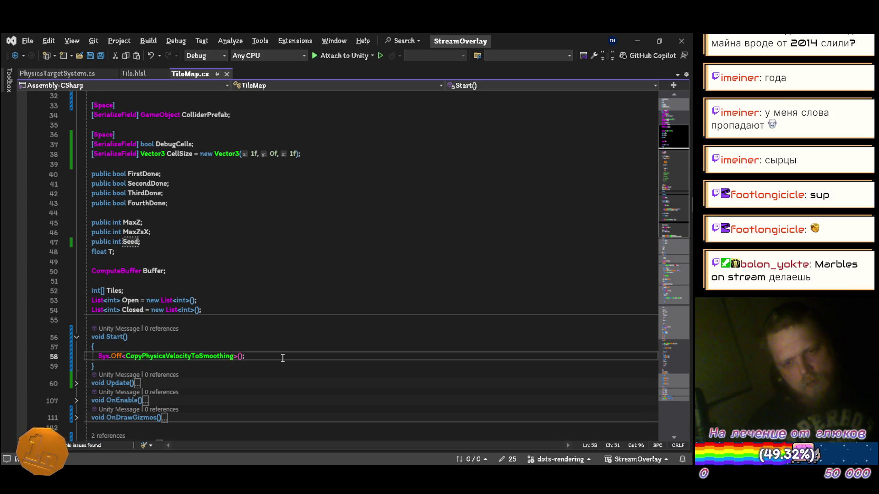
pyautogui.hotkey('ctrl', 'Return')
pyautogui.hotkey('ctrl', 'Return')
pyautogui.write('Seed')
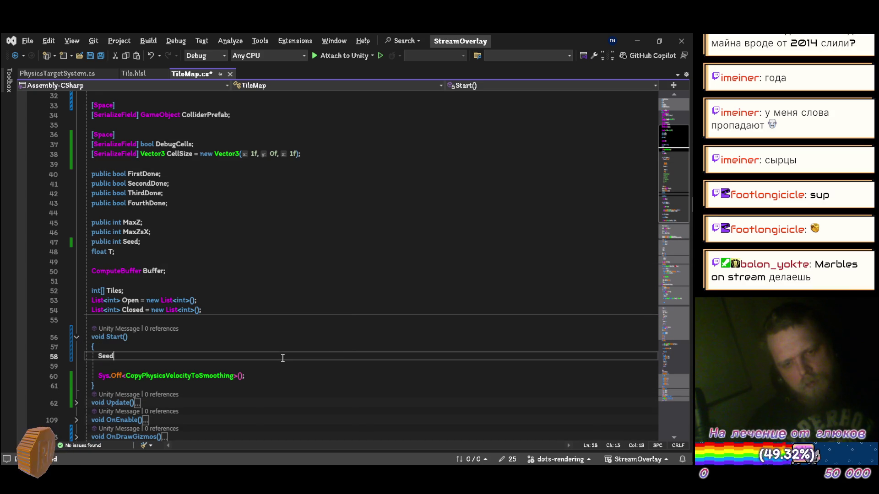
pyautogui.write(' = Random.')
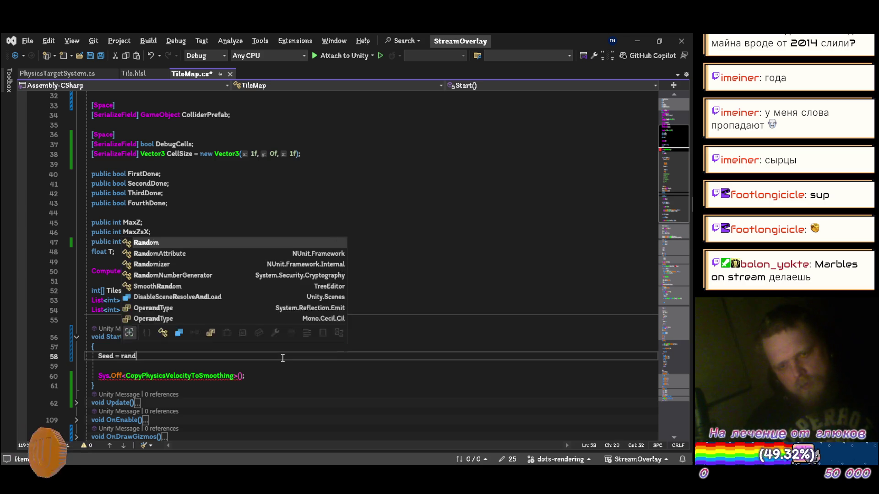
pyautogui.write('ra')
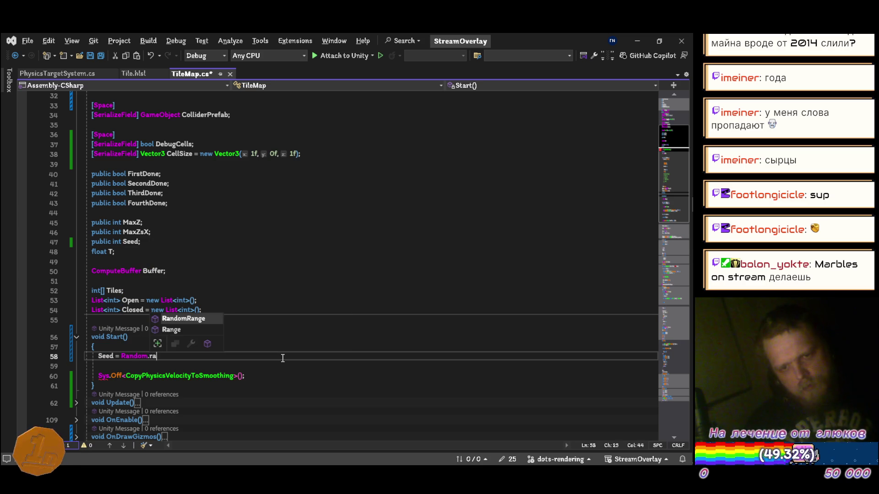
pyautogui.press('Tab')
pyautogui.write('(')
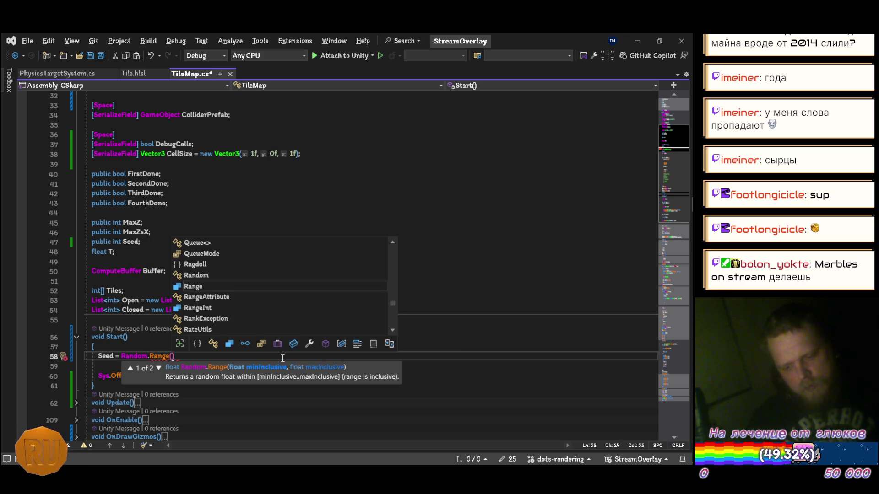
pyautogui.write('int.')
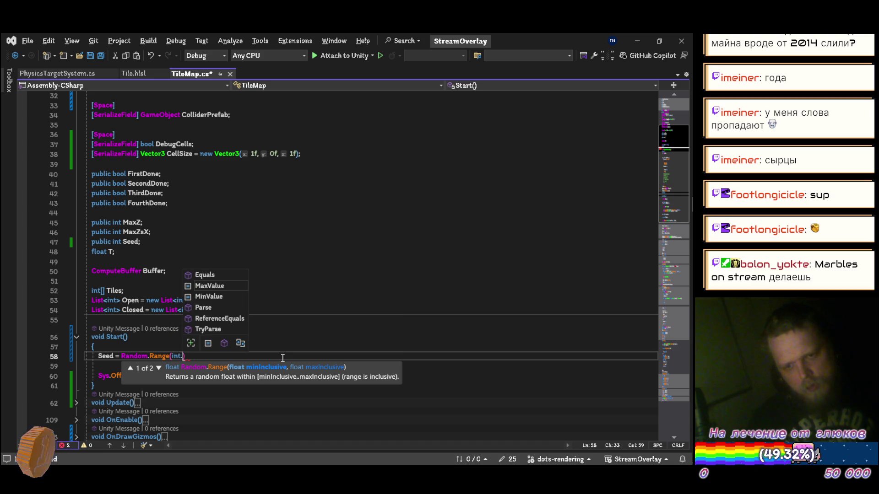
pyautogui.write('minva')
pyautogui.press('Tab')
pyautogui.write(', int.')
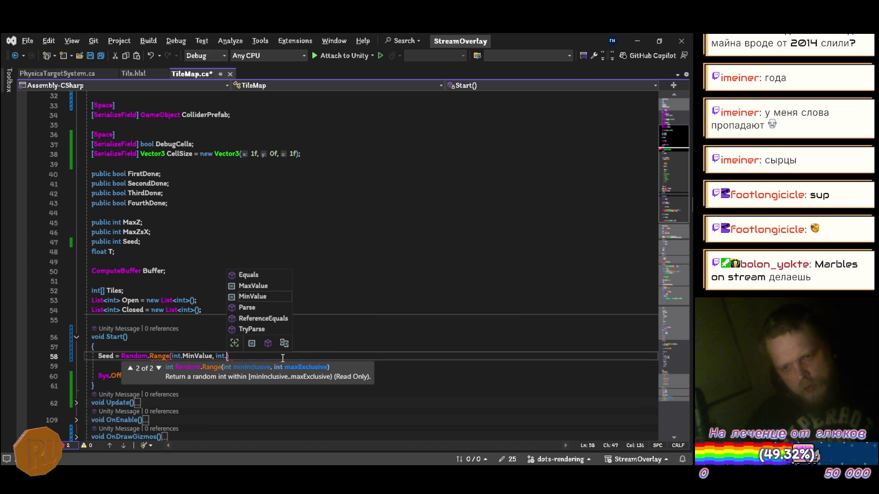
pyautogui.write('max')
pyautogui.press('Tab')
pyautogui.write(');')
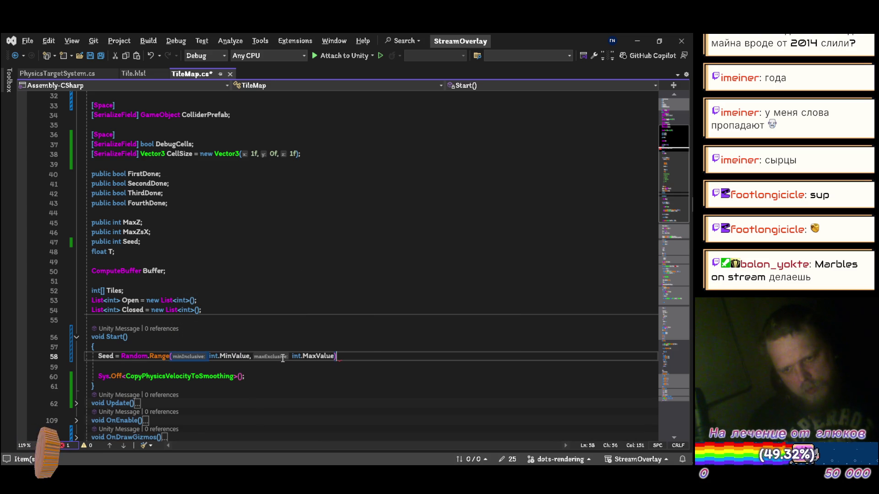
pyautogui.hotkey('ctrl', 's')
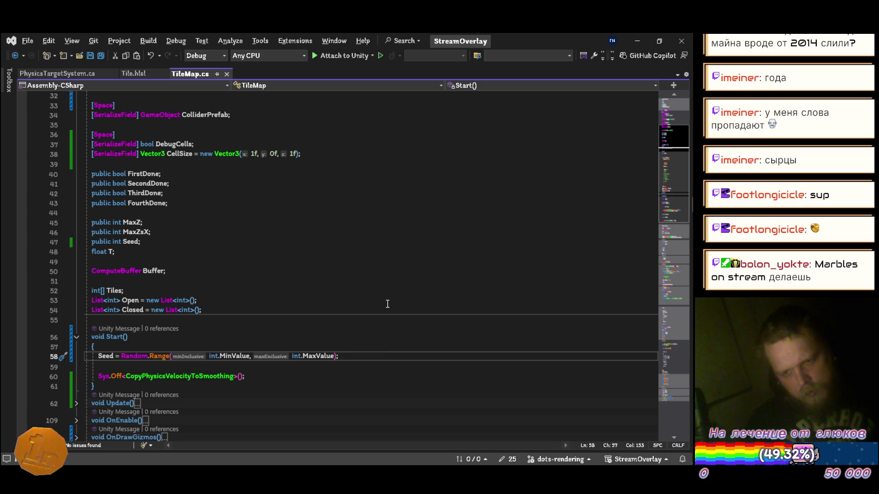
pyautogui.scroll(-15, 388, 281)
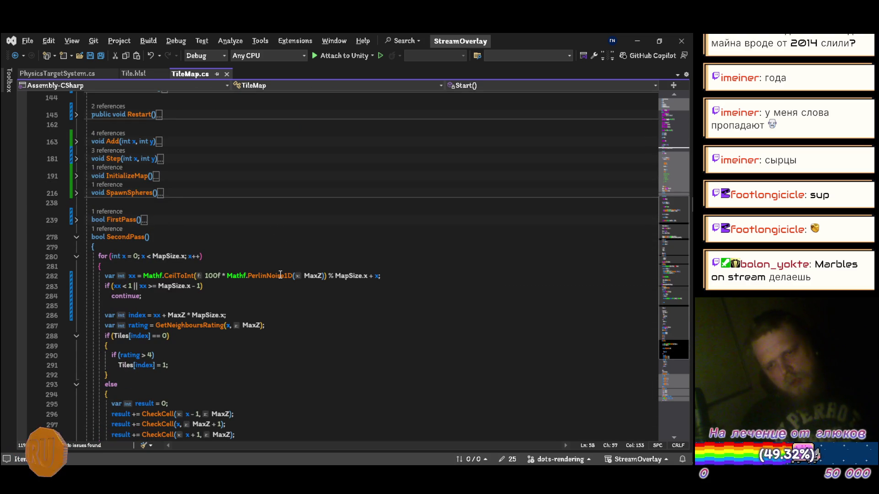
pyautogui.moveTo(280, 273)
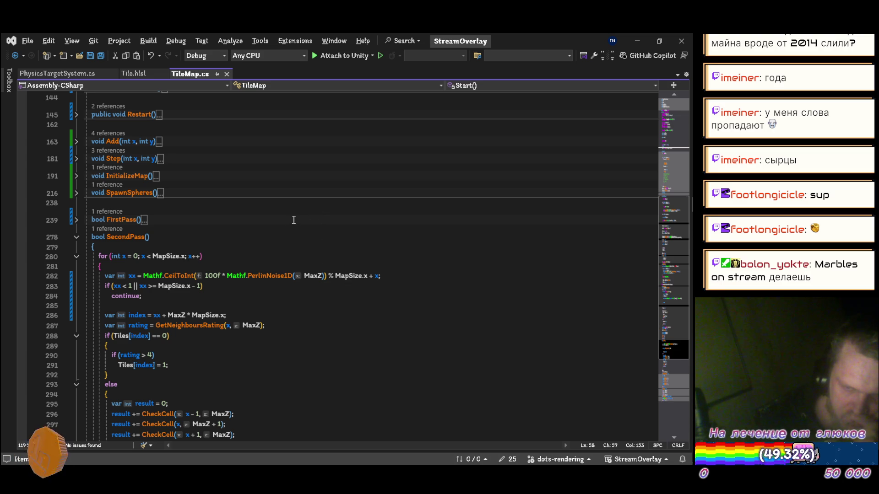
# Step: Append / 100 to the Seed assignment in Start() and save
pyautogui.scroll(10, 294, 220)
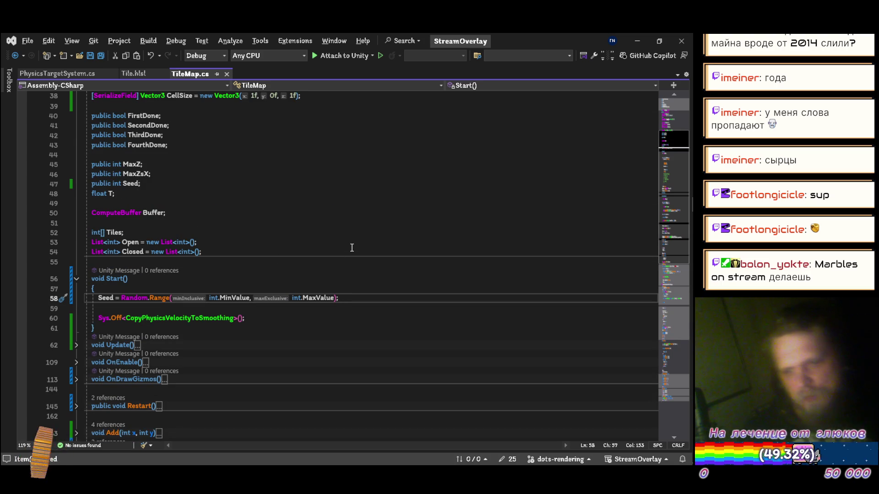
pyautogui.press('BackSpace')
pyautogui.write('/ 100;')
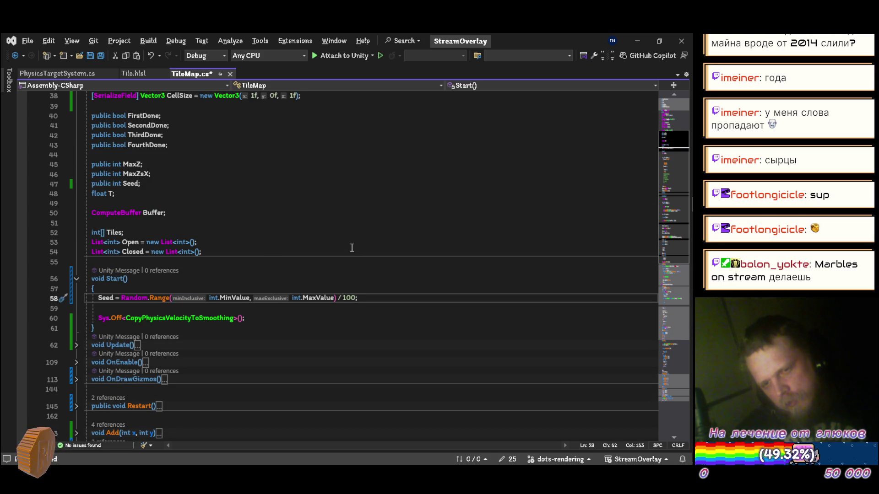
pyautogui.hotkey('ctrl', 's')
# Step: On line 282, add Seed + before MaxZ in the PerlinNoise1D argument
pyautogui.scroll(-7, 352, 248)
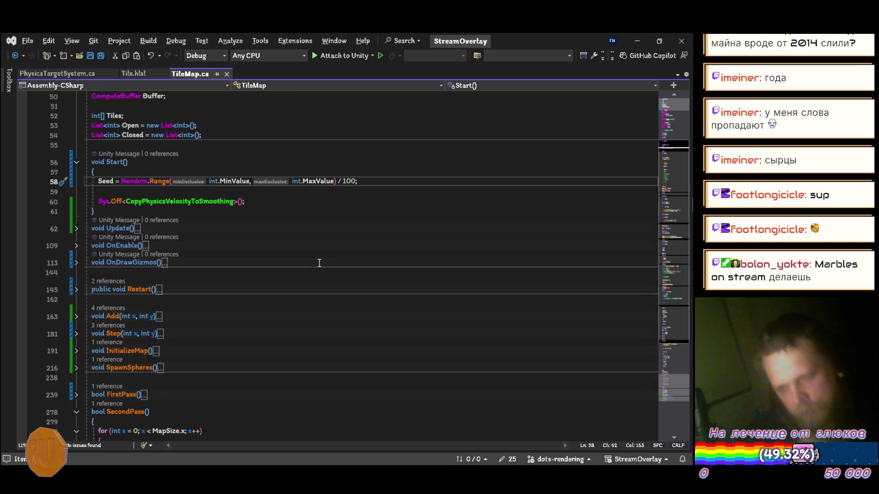
pyautogui.scroll(-2, 285, 233)
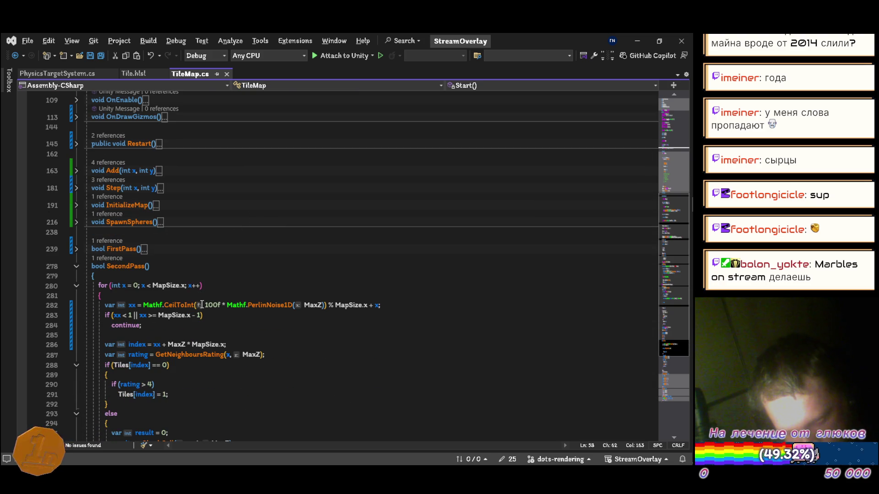
pyautogui.click(203, 306)
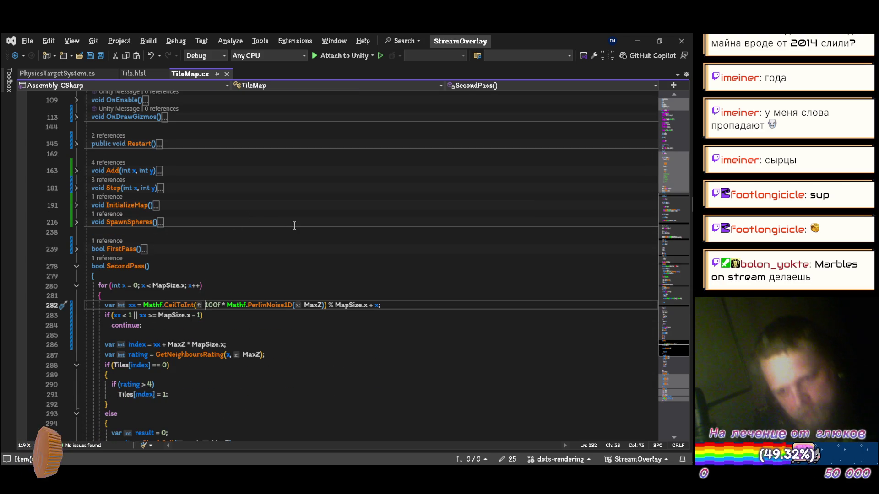
pyautogui.hotkey('ctrl', 'Right')
pyautogui.hotkey('ctrl', 'Right')
pyautogui.hotkey('ctrl', 'Right')
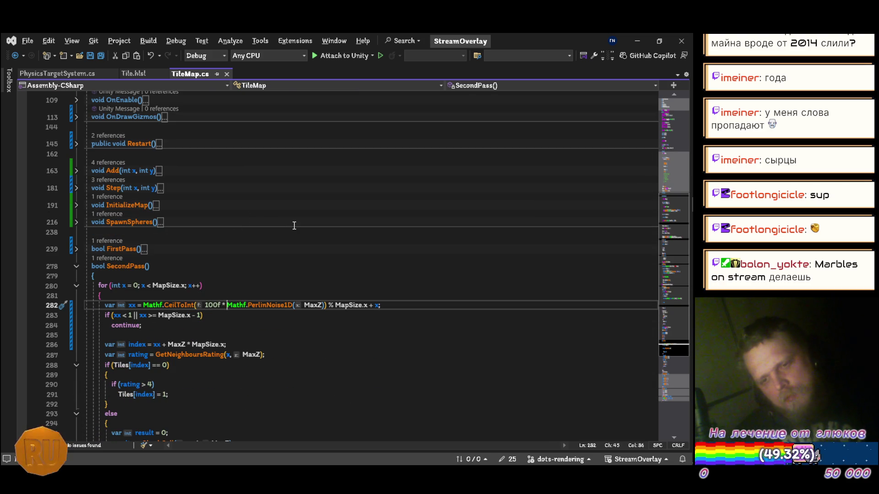
pyautogui.hotkey('ctrl', 'Right')
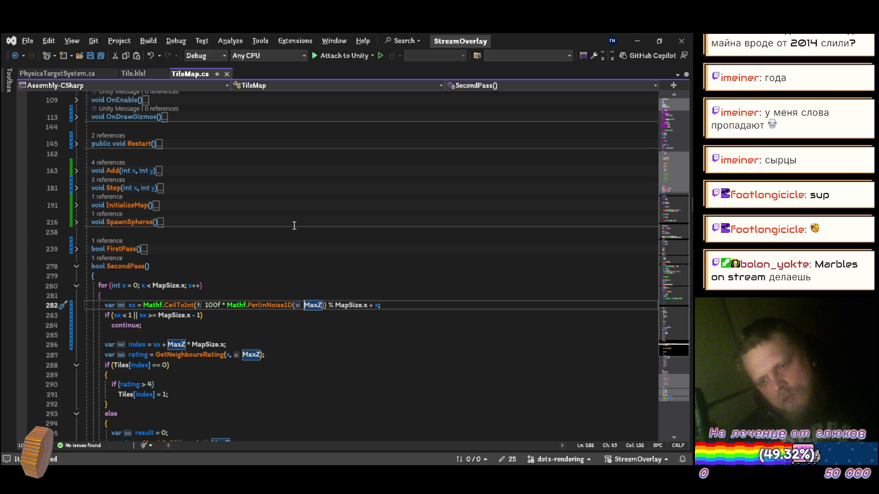
pyautogui.write('seed')
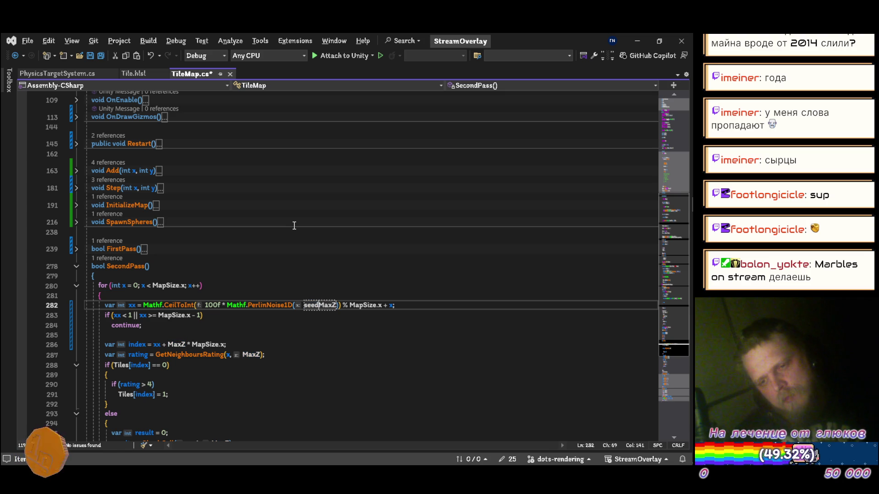
pyautogui.press('Left')
pyautogui.press('Left')
pyautogui.press('Left')
pyautogui.press('BackSpace')
pyautogui.write('Seed')
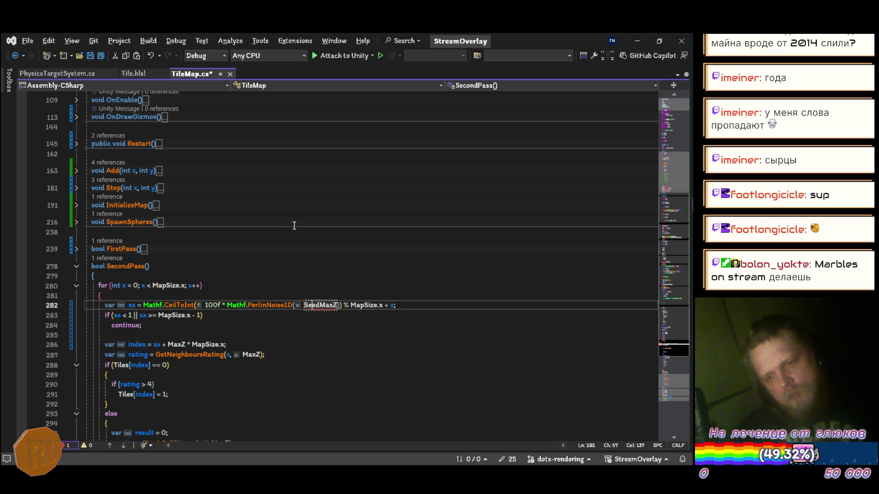
pyautogui.write(' +')
# Step: Wrap the noise argument in Mathf.Abs so it reads Mathf.Abs(Seed + MaxZ)
pyautogui.hotkey('ctrl', 'Left')
pyautogui.hotkey('ctrl', 'Left')
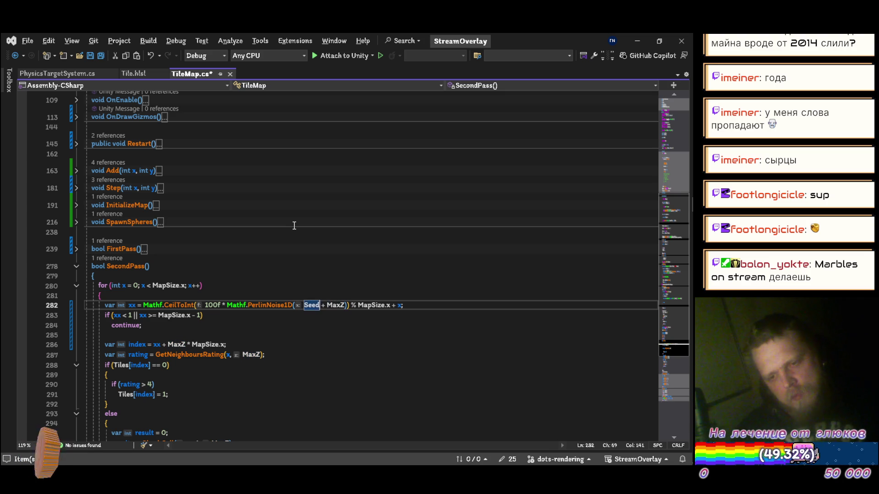
pyautogui.write('mathf')
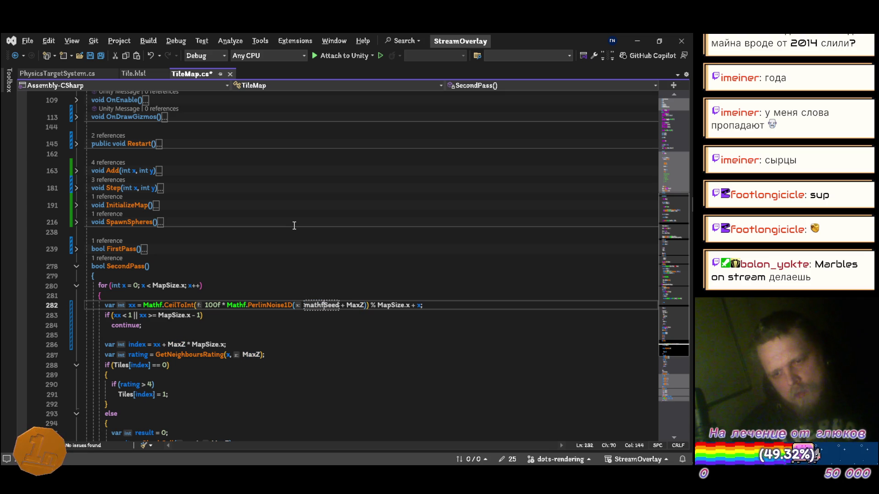
pyautogui.press('BackSpace')
pyautogui.press('BackSpace')
pyautogui.press('BackSpace')
pyautogui.write('Mathf')
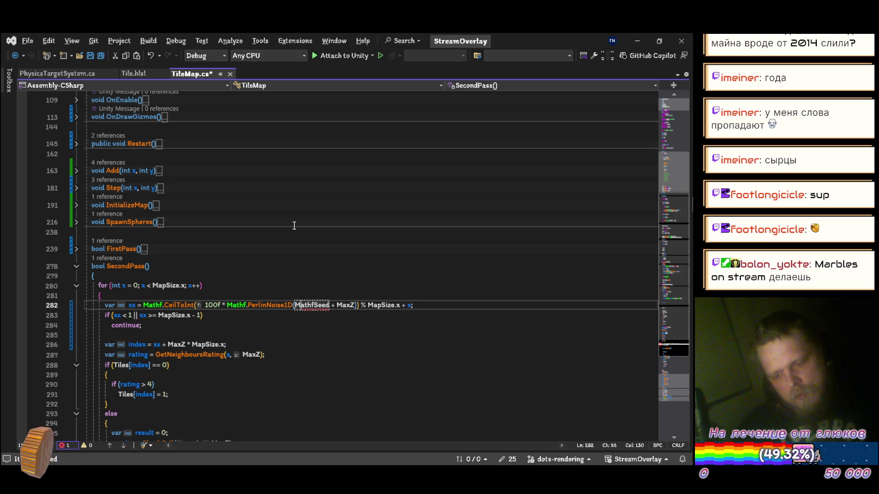
pyautogui.write('.ab')
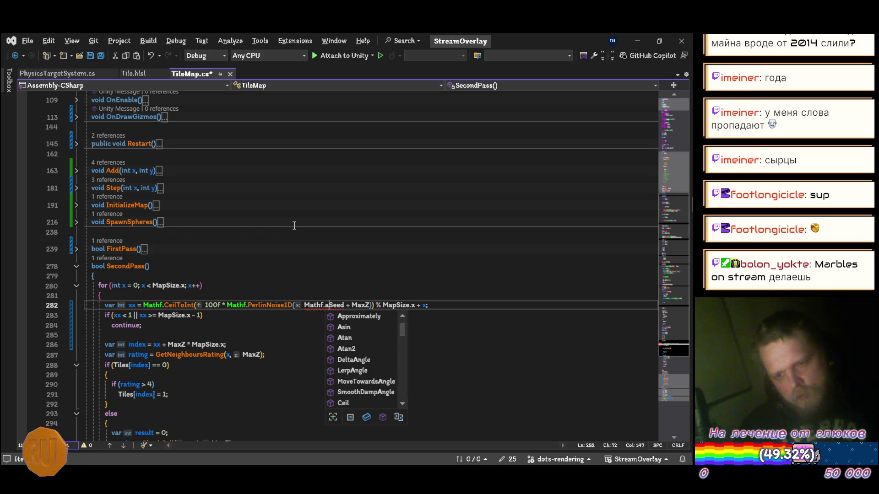
pyautogui.press('Tab')
pyautogui.write('(')
pyautogui.hotkey('shift', 'Right')
pyautogui.hotkey('shift', 'Right')
pyautogui.hotkey('shift', 'Right')
pyautogui.hotkey('shift', 'Left')
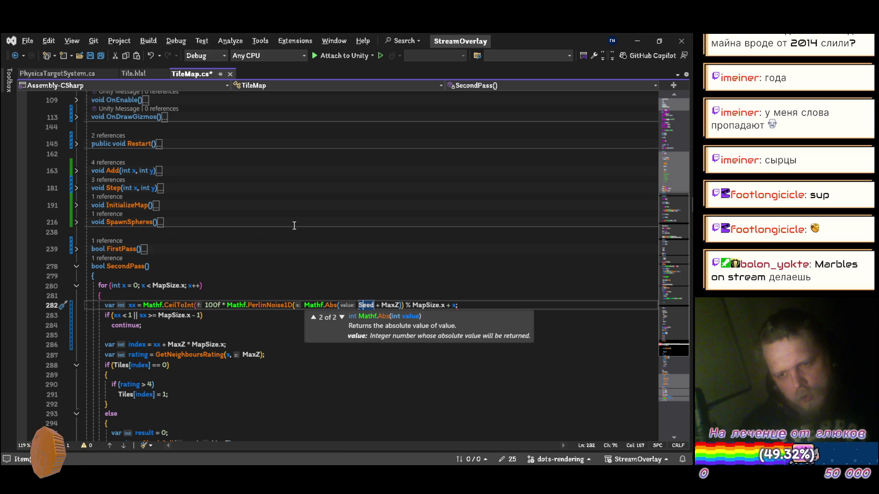
pyautogui.hotkey('ctrl', 'Left')
pyautogui.hotkey('ctrl', 'Left')
pyautogui.hotkey('ctrl', 'Left')
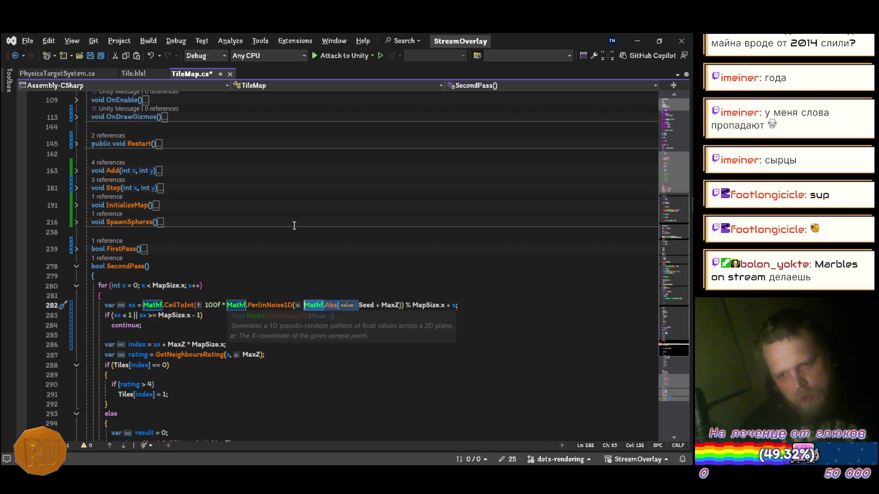
pyautogui.scroll(18, 170, 288)
pyautogui.scroll(-2, 170, 288)
pyautogui.click(121, 357)
# Step: Rewrite Seed as Mathf.Abs(Random.Range(100, int.MaxValue)) / 100, save, and let Unity recompile
pyautogui.write('Mathf.Abs(')
pyautogui.hotkey('ctrl', 'Right')
pyautogui.hotkey('ctrl', 'Right')
pyautogui.hotkey('ctrl', 'Right')
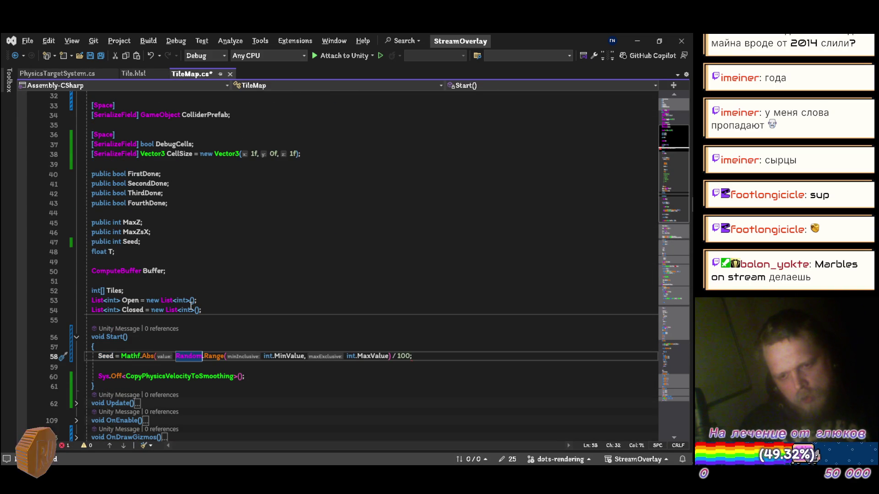
pyautogui.hotkey('ctrl', 'Delete')
pyautogui.hotkey('ctrl', 'Delete')
pyautogui.hotkey('ctrl', 'Delete')
pyautogui.hotkey('ctrl', 'Delete')
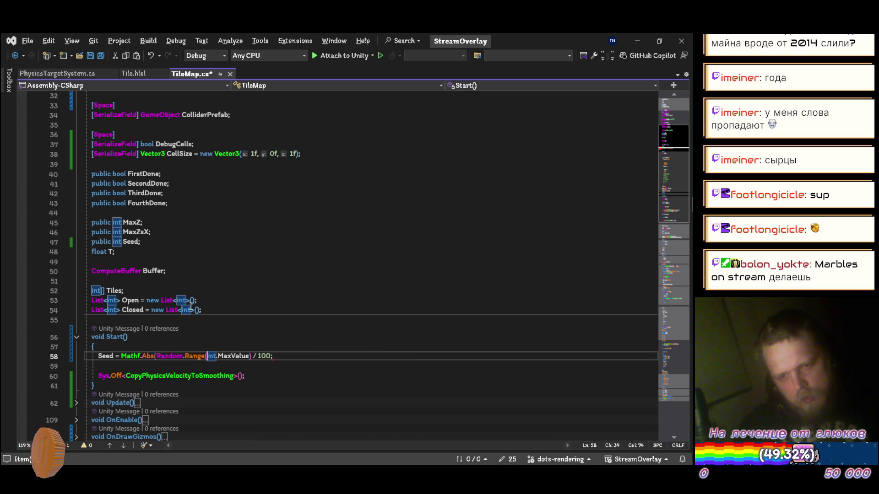
pyautogui.hotkey('ctrl', 'shift', 'space')
pyautogui.write('1')
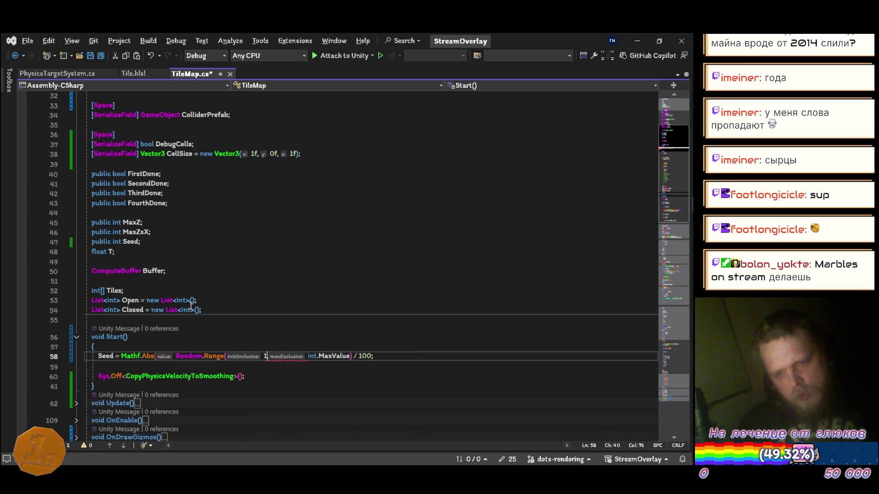
pyautogui.hotkey('ctrl', 'Right')
pyautogui.hotkey('ctrl', 'Right')
pyautogui.hotkey('ctrl', 'Right')
pyautogui.write('))')
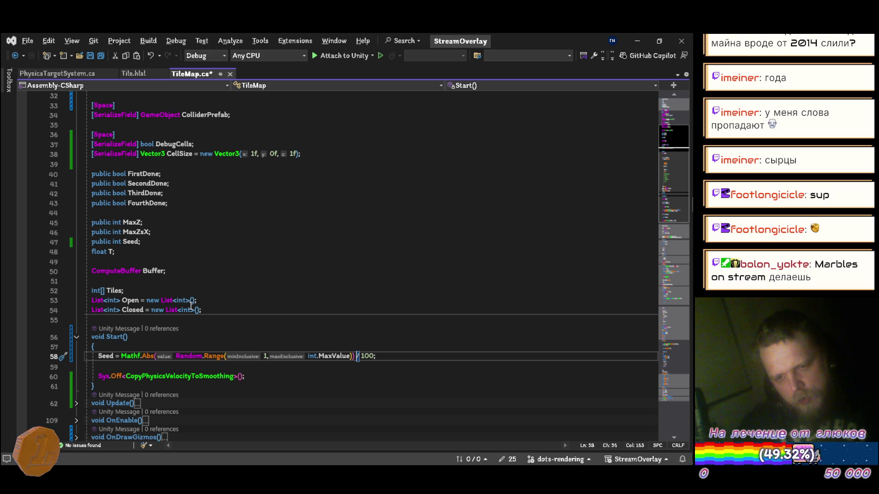
pyautogui.hotkey('ctrl', 'Left')
pyautogui.hotkey('ctrl', 'Left')
pyautogui.hotkey('ctrl', 'Left')
pyautogui.hotkey('ctrl', 'Right')
pyautogui.hotkey('ctrl', 'Right')
pyautogui.hotkey('ctrl', 'Right')
pyautogui.write('00')
pyautogui.hotkey('ctrl', 's')
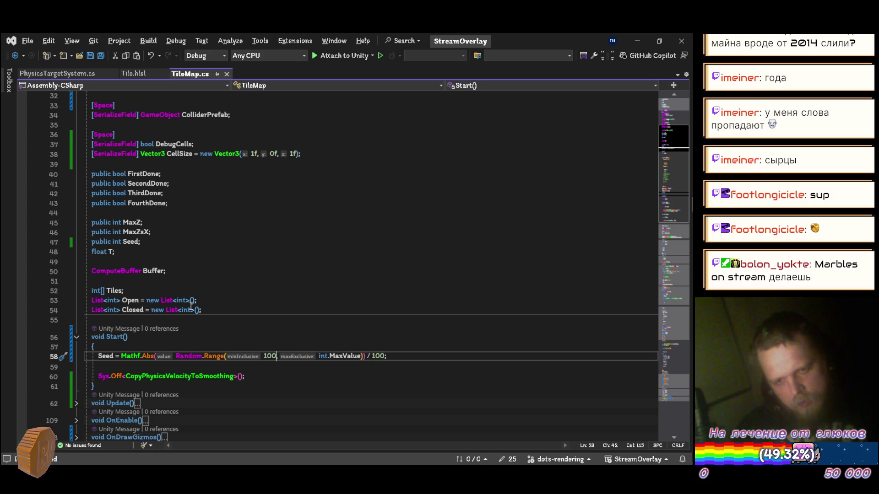
pyautogui.hotkey('alt', 'Tab')
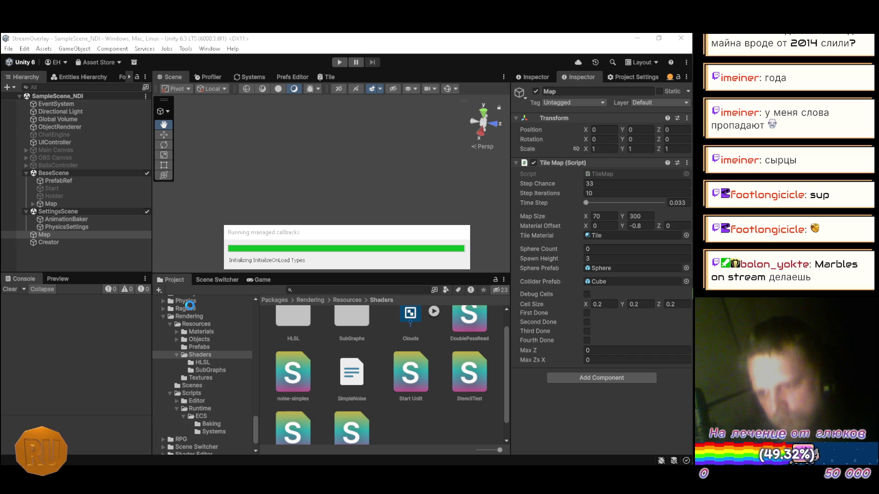
pyautogui.hotkey('alt', 'Tab')
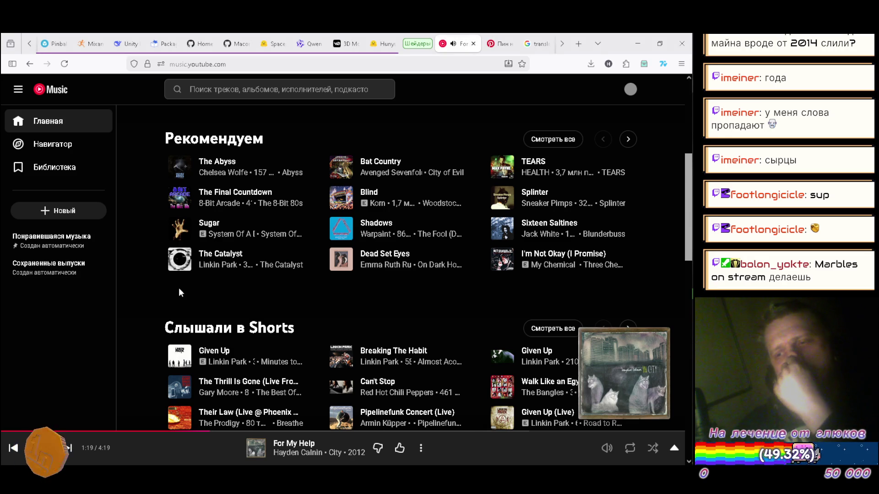
# Step: Search 'in the end 8bit', queue In the End (8 Bit Version) next, and skip to it
pyautogui.click(52, 125)
pyautogui.scroll(-4, 153, 133)
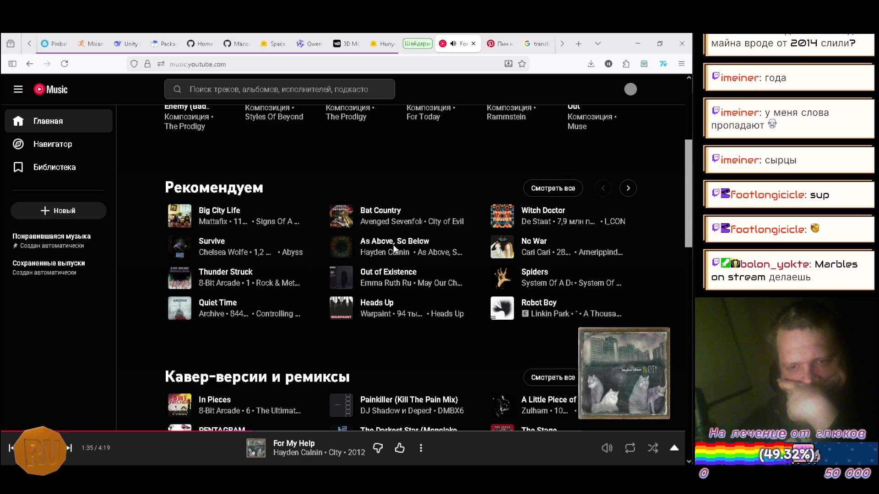
pyautogui.scroll(4, 273, 169)
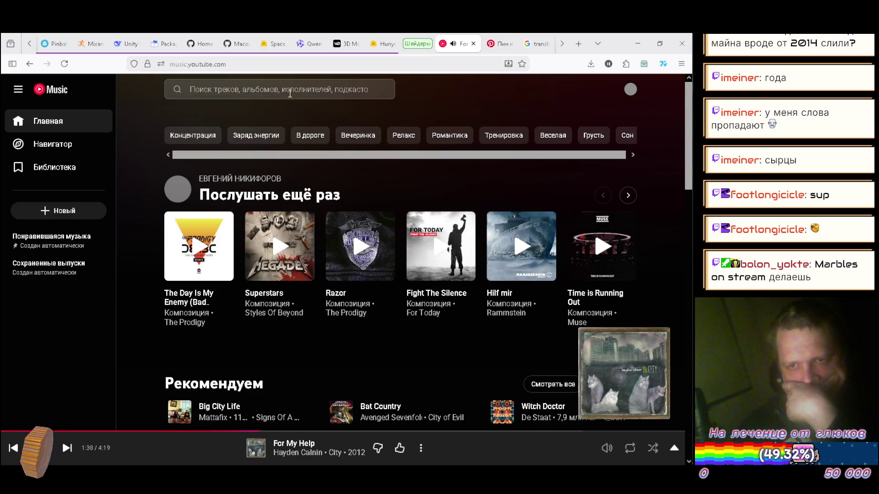
pyautogui.click(289, 90)
pyautogui.write('in the end')
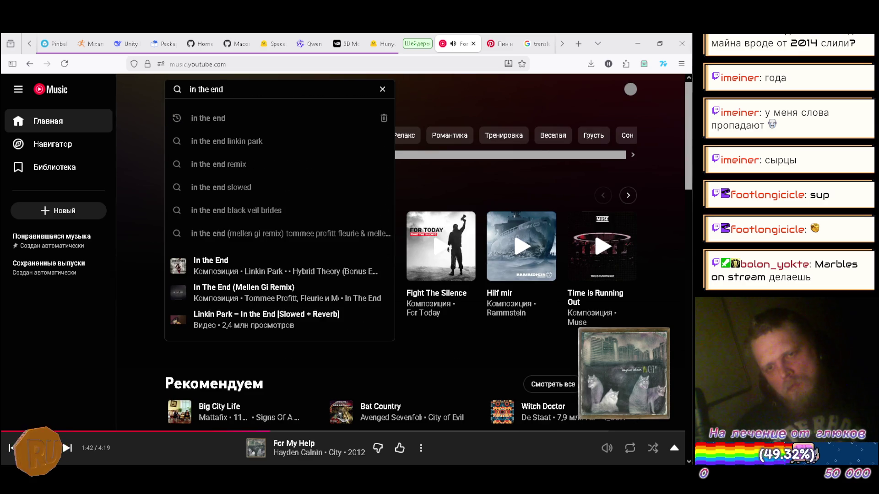
pyautogui.write(' 8')
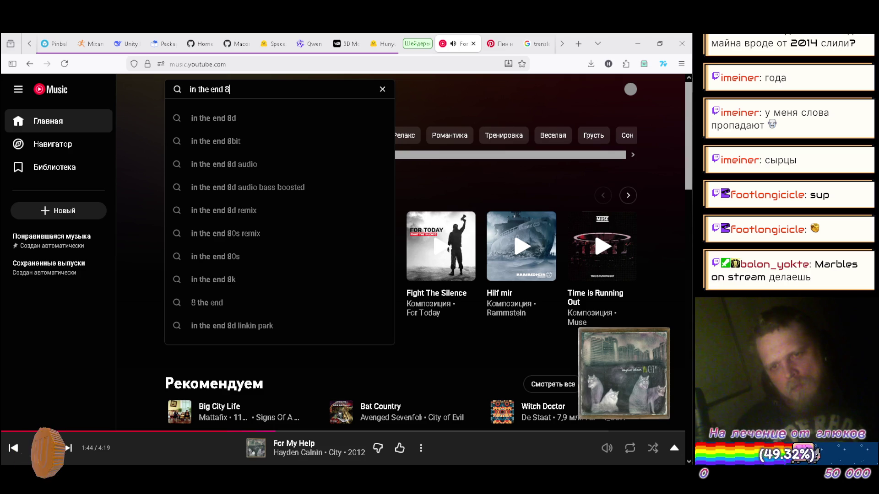
pyautogui.press('Down')
pyautogui.press('Down')
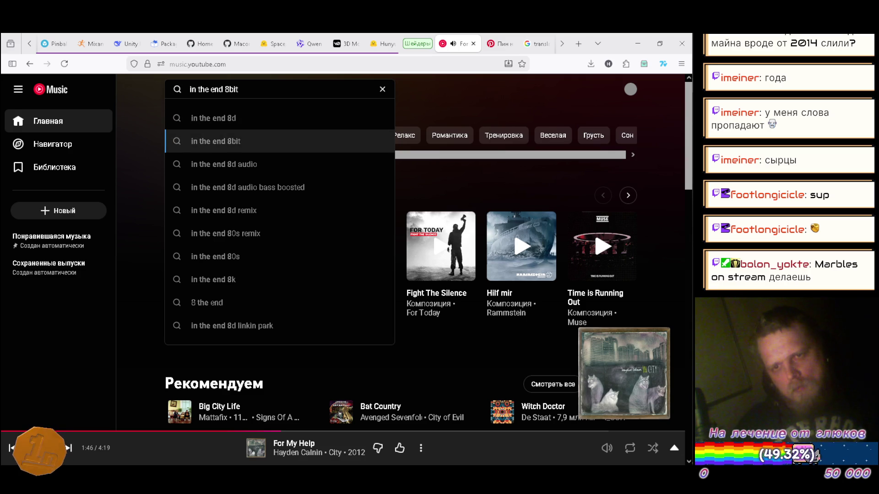
pyautogui.press('Return')
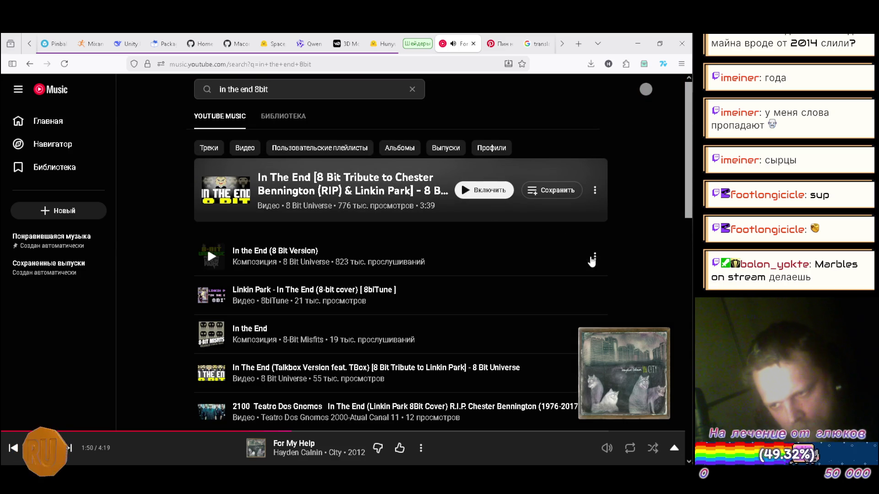
pyautogui.click(595, 255)
pyautogui.click(518, 296)
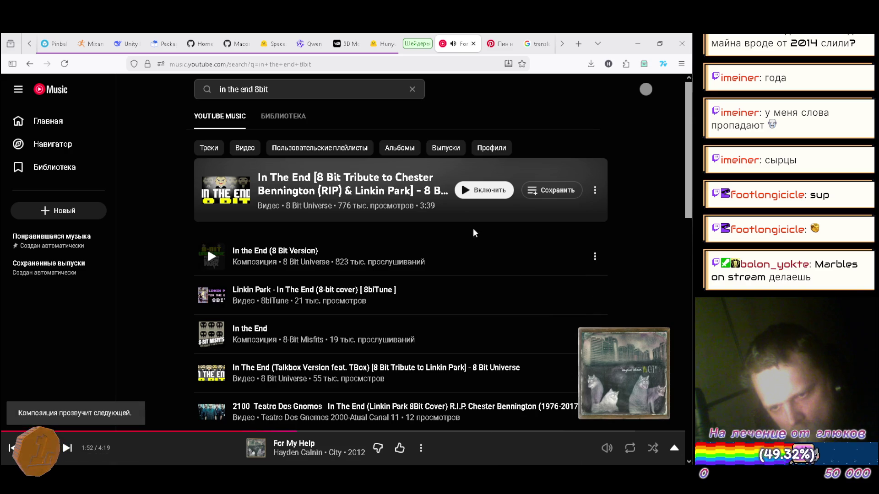
pyautogui.click(413, 89)
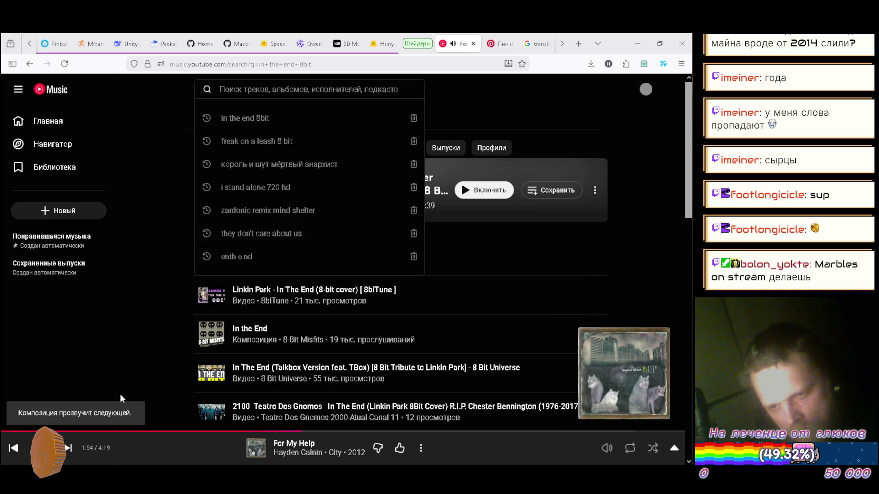
pyautogui.click(67, 448)
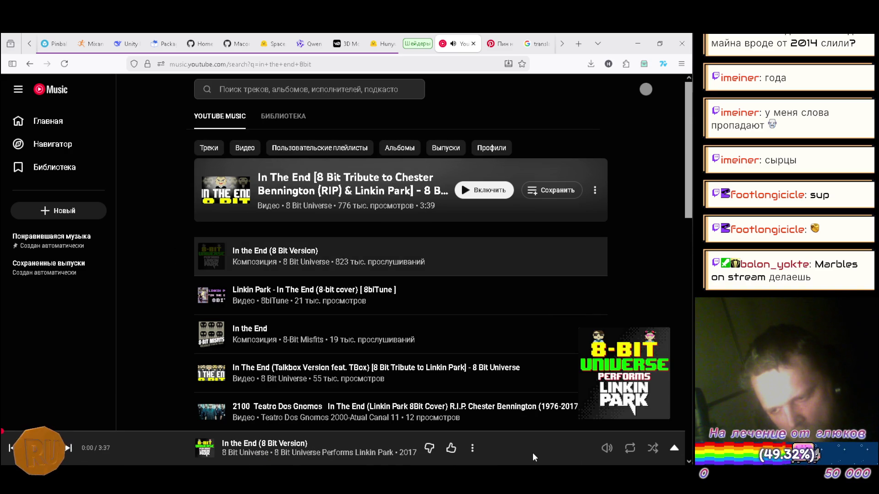
pyautogui.click(631, 44)
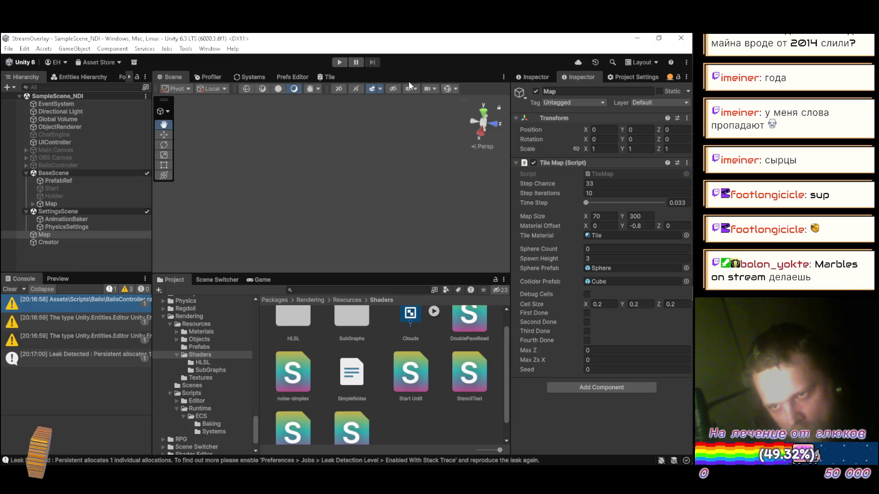
# Step: Run the scene with Debug Cells and Gizmos on to view red and green cells over the path
pyautogui.click(339, 63)
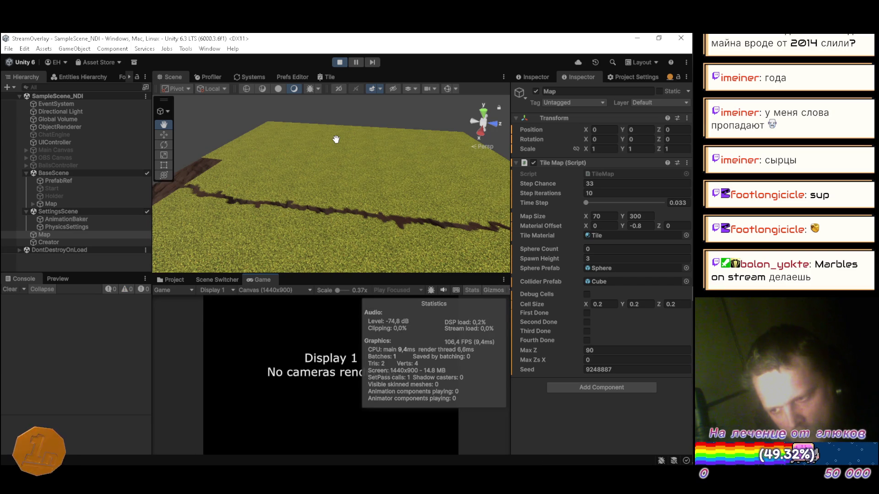
pyautogui.moveTo(287, 153)
pyautogui.mouseDown()
pyautogui.moveTo(242, 197)
pyautogui.moveTo(249, 181)
pyautogui.moveTo(329, 191)
pyautogui.moveTo(294, 198)
pyautogui.mouseUp()
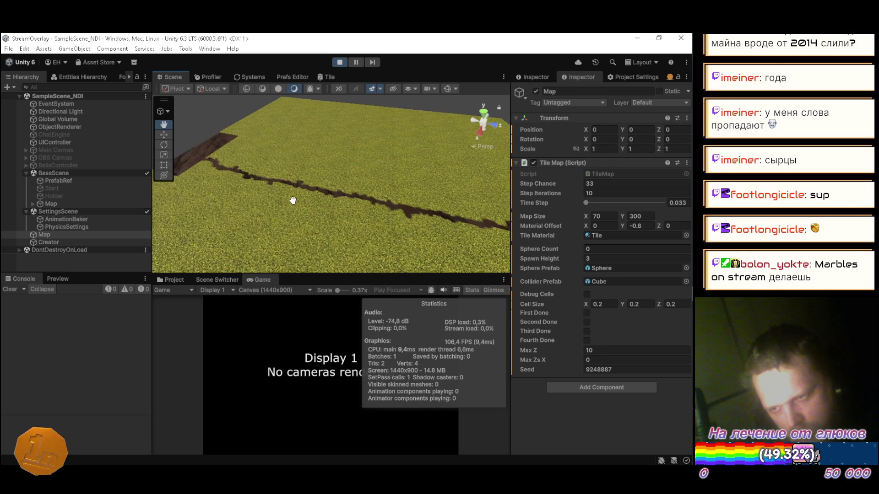
pyautogui.click(586, 296)
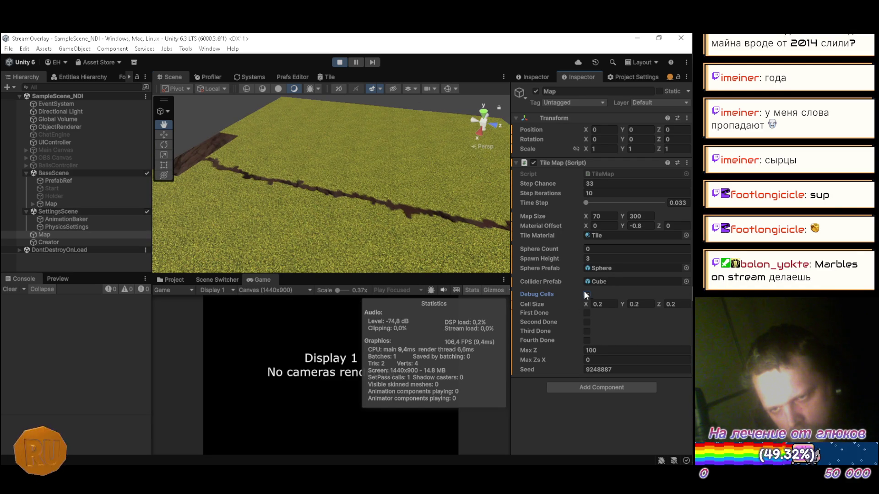
pyautogui.click(450, 88)
pyautogui.moveTo(281, 195)
pyautogui.mouseDown()
pyautogui.moveTo(366, 197)
pyautogui.moveTo(265, 185)
pyautogui.moveTo(369, 191)
pyautogui.moveTo(273, 194)
pyautogui.mouseUp()
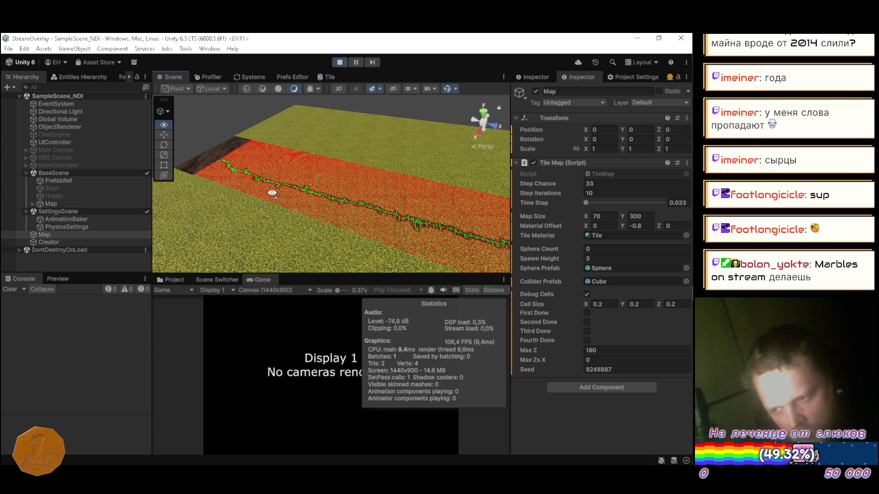
pyautogui.click(343, 62)
# Step: Scroll TileMap.cs to review SecondPass's Seed + MaxZ noise offset and the Seed line in Start()
pyautogui.hotkey('alt', 'Tab')
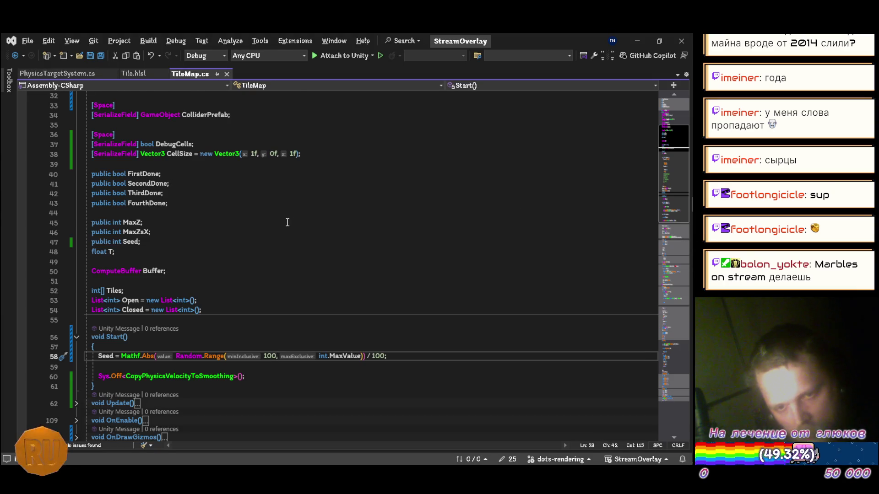
pyautogui.scroll(-3, 288, 222)
pyautogui.scroll(-12, 215, 243)
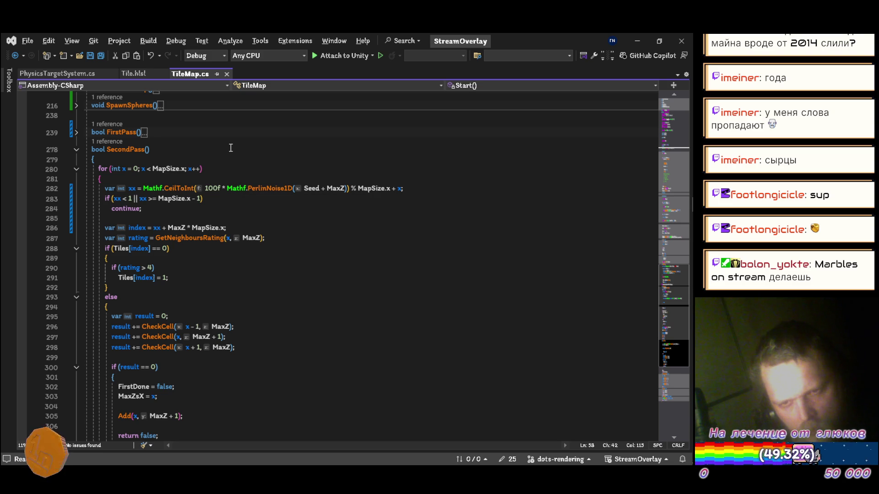
pyautogui.scroll(-3, 232, 146)
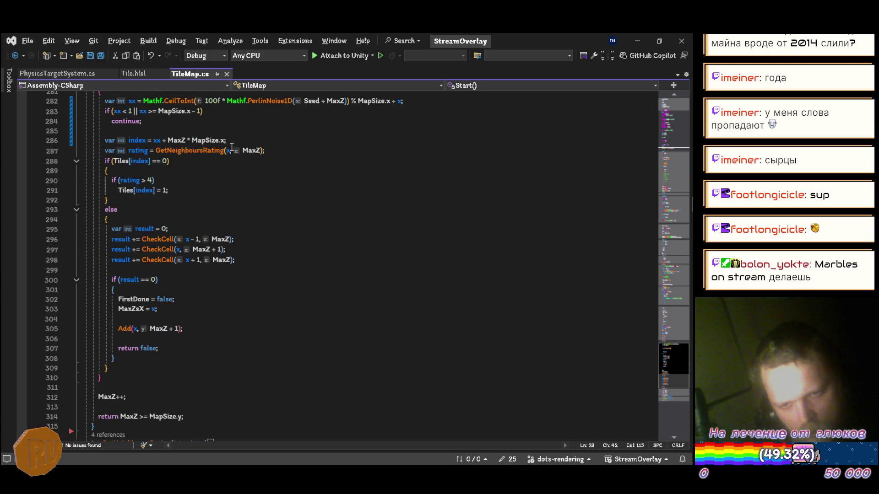
pyautogui.scroll(3, 279, 192)
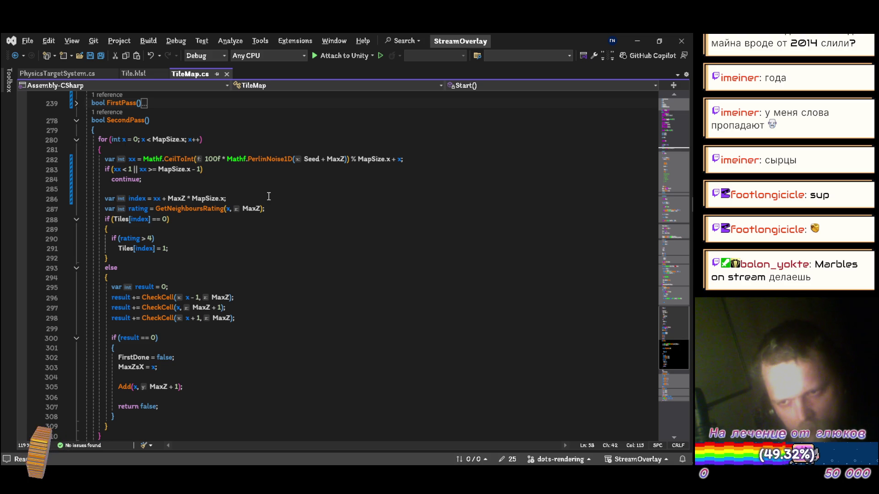
pyautogui.scroll(9, 269, 196)
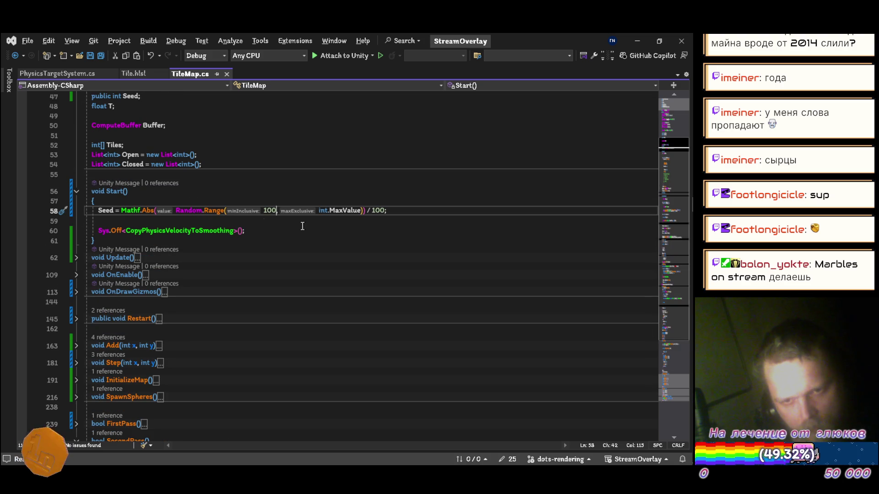
# Step: Move the Seed randomization line from Start() into Restart() below MaxZsX and save
pyautogui.hotkey('ctrl', 'x')
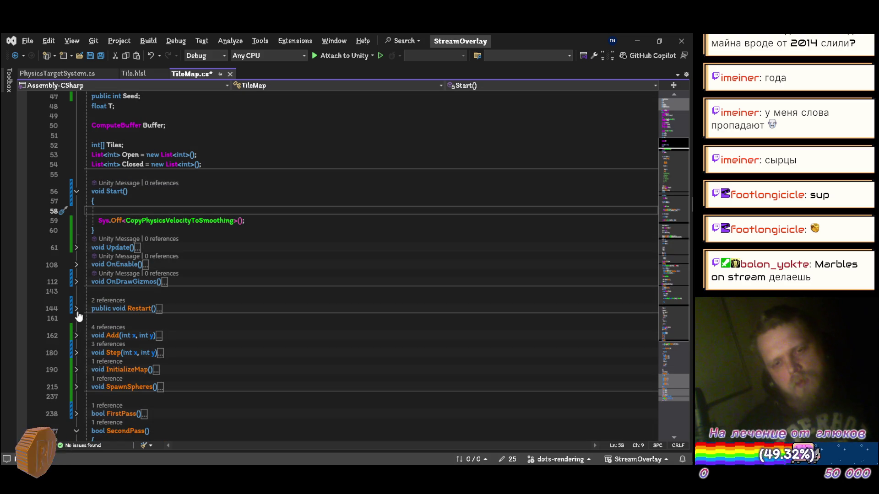
pyautogui.click(76, 309)
pyautogui.click(215, 329)
pyautogui.hotkey('ctrl', 'v')
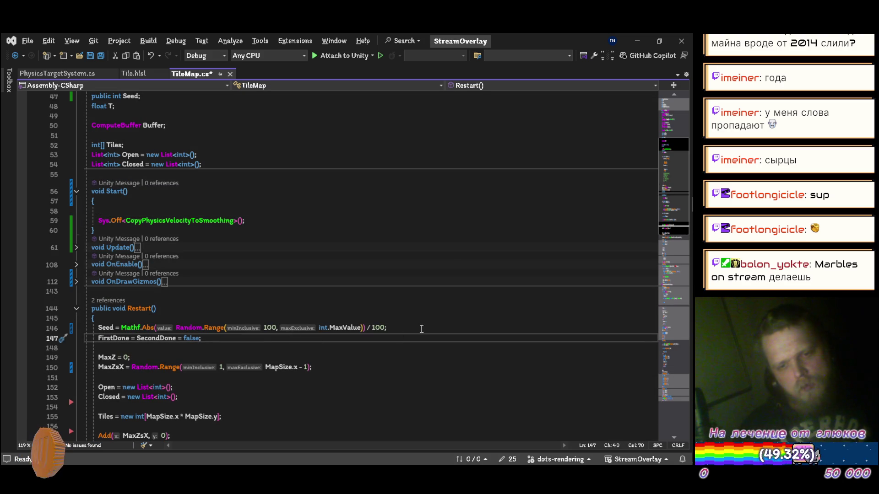
pyautogui.scroll(-2, 421, 329)
pyautogui.press('Up')
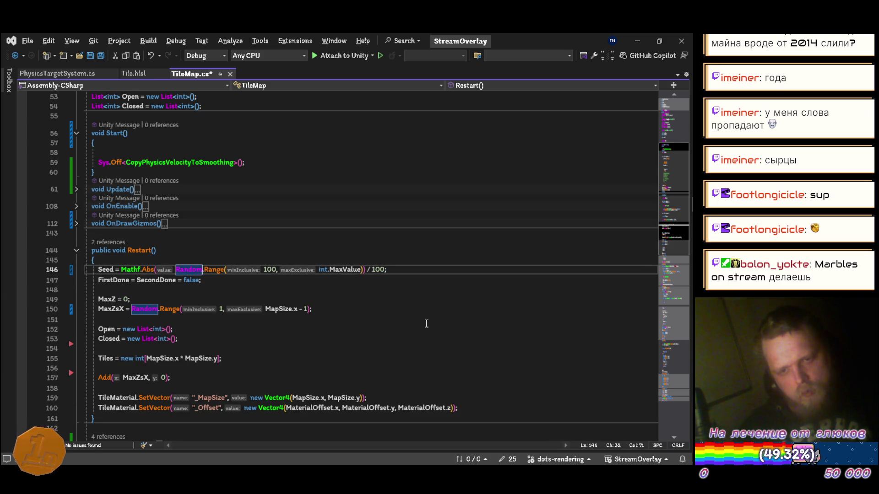
pyautogui.hotkey('alt', 'Down')
pyautogui.hotkey('alt', 'Down')
pyautogui.hotkey('alt', 'Down')
pyautogui.hotkey('alt', 'Down')
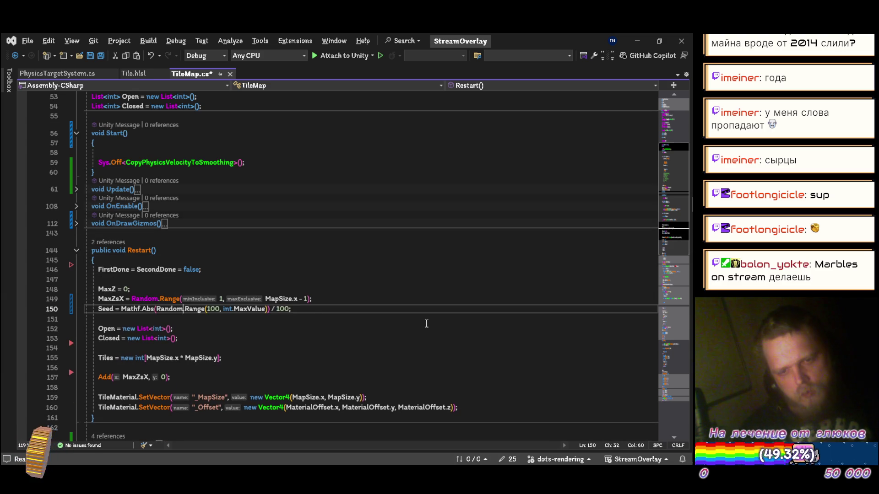
pyautogui.hotkey('ctrl', 's')
# Step: Remove the leftover blank line in Start() and collapse the Start() and Restart() methods
pyautogui.scroll(3, 147, 236)
pyautogui.click(147, 239)
pyautogui.press('Delete')
pyautogui.click(76, 220)
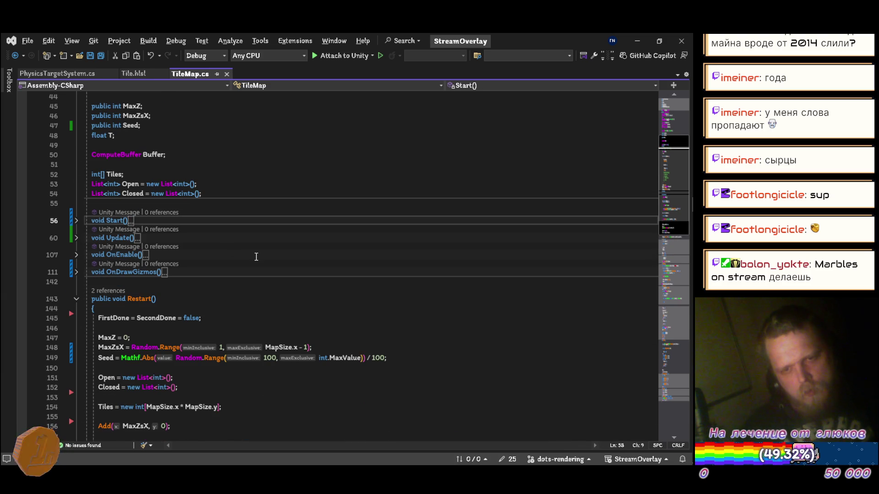
pyautogui.scroll(-3, 253, 258)
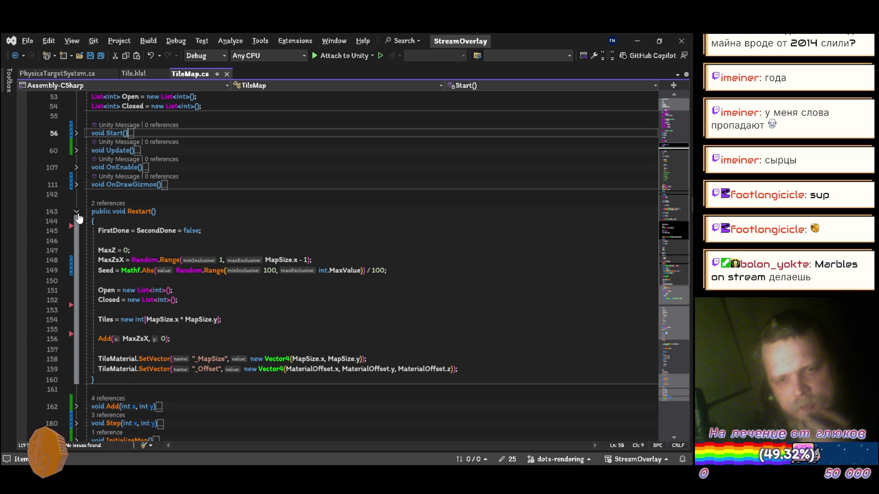
pyautogui.click(76, 211)
pyautogui.scroll(-6, 281, 256)
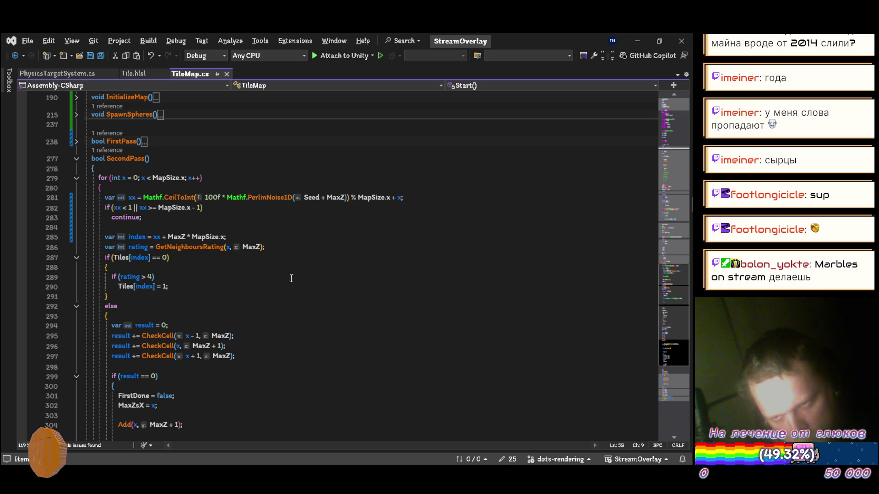
# Step: Restore 'CeilToInt(100f *' on line 281 and save TileMap.cs
pyautogui.click(224, 197)
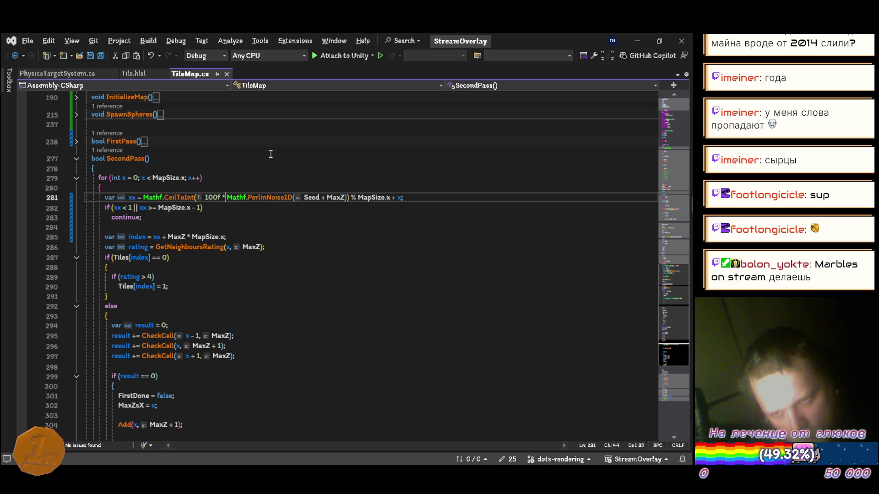
pyautogui.press('BackSpace')
pyautogui.press('BackSpace')
pyautogui.press('BackSpace')
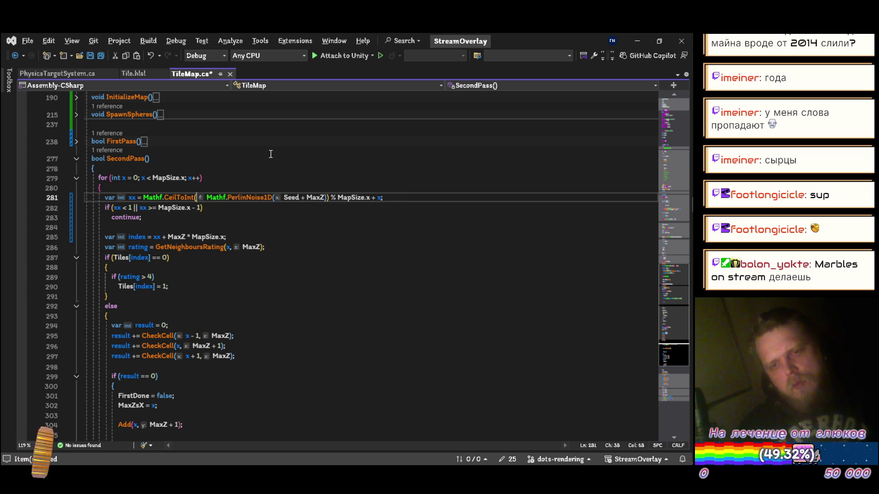
pyautogui.write('CeilToInt(100f')
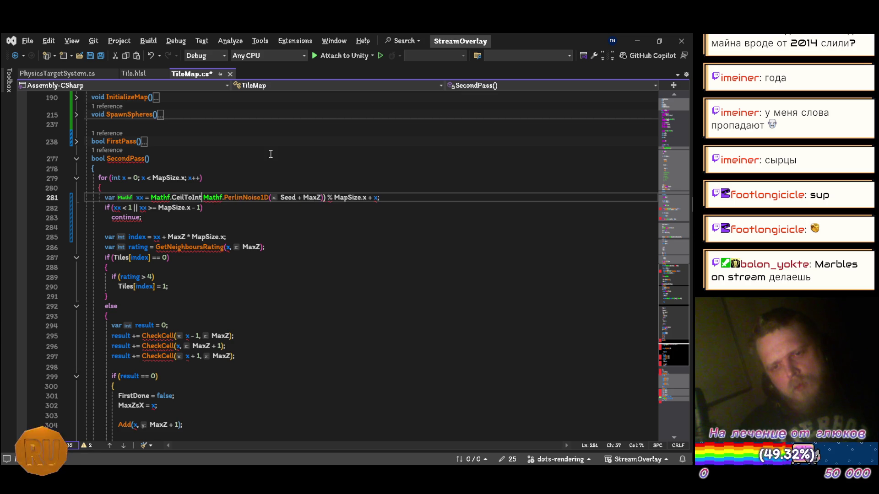
pyautogui.write(' *')
pyautogui.hotkey('ctrl', 's')
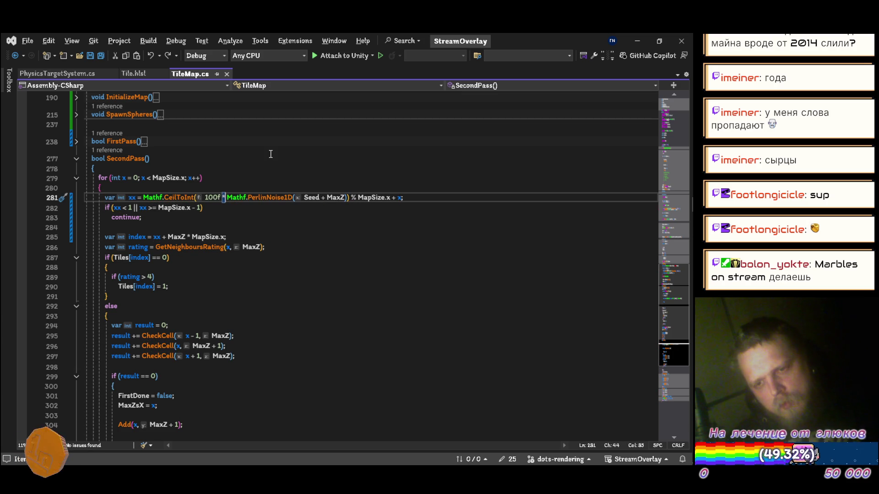
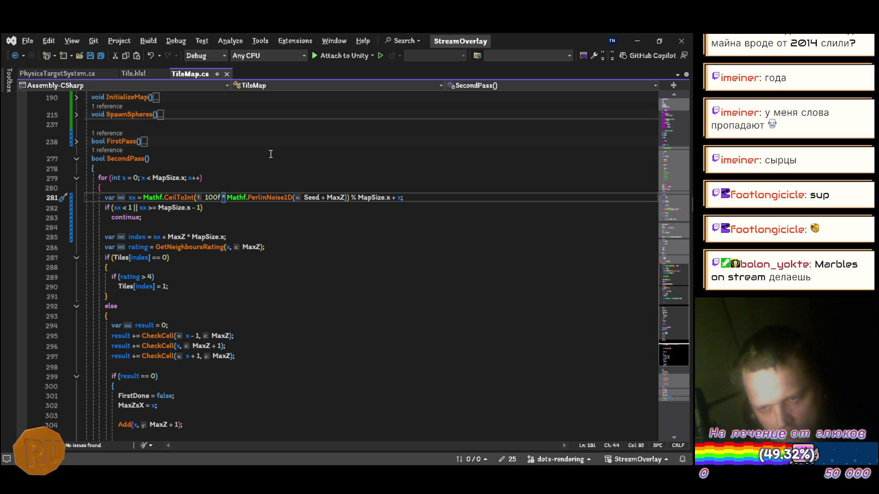
# Step: Replace the 100f noise multiplier with Mathf.Lerp(-1f, 1f, …) around the Perlin noise value
pyautogui.press('BackSpace')
pyautogui.press('BackSpace')
pyautogui.press('BackSpace')
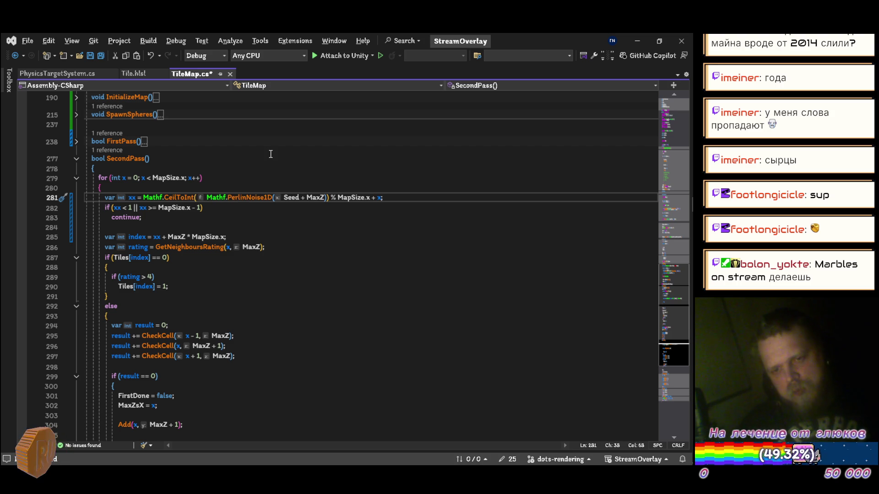
pyautogui.hotkey('ctrl', 'space')
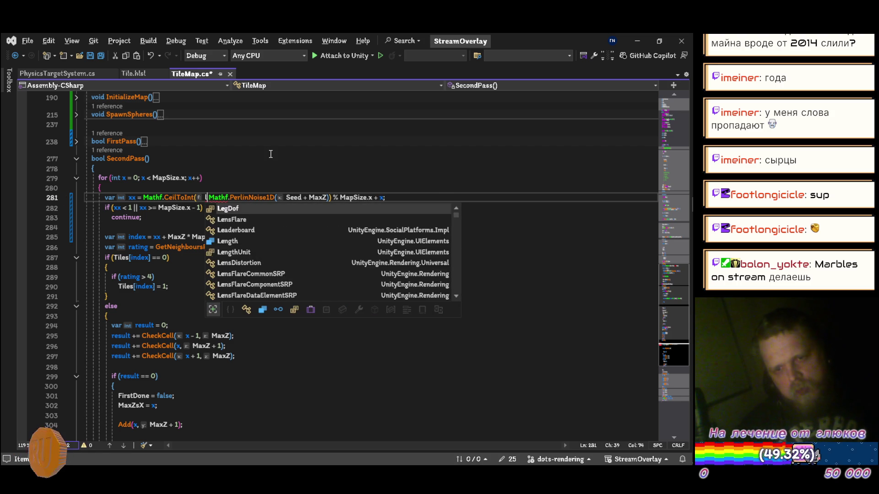
pyautogui.press('Escape')
pyautogui.write('mathf')
pyautogui.press('Tab')
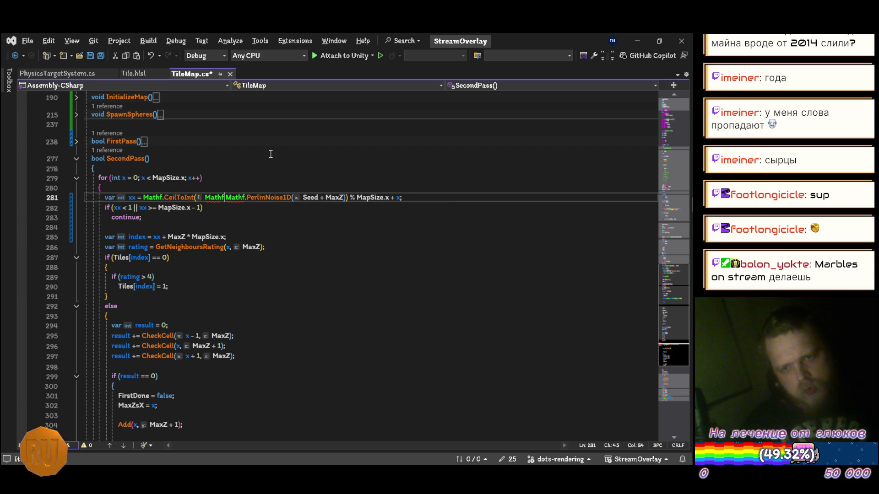
pyautogui.write('.Lerp(')
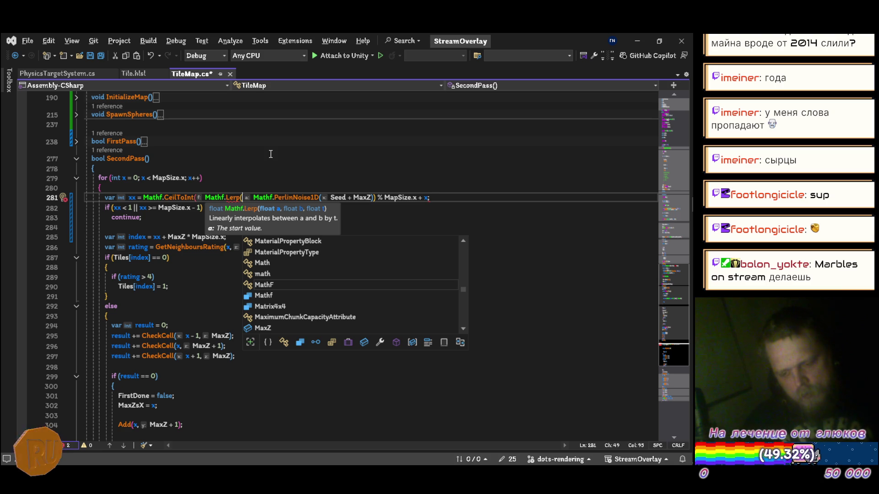
pyautogui.write('-1f, ')
pyautogui.write(', 1f')
pyautogui.write(',')
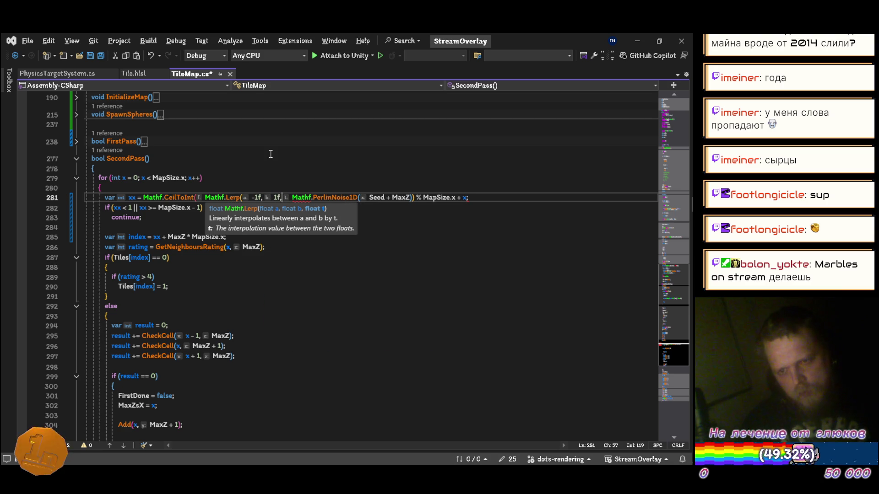
pyautogui.hotkey('ctrl', 'Right')
pyautogui.hotkey('ctrl', 'Right')
pyautogui.hotkey('ctrl', 'Right')
pyautogui.hotkey('ctrl', 'Right')
pyautogui.hotkey('ctrl', 'Right')
pyautogui.hotkey('ctrl', 'Right')
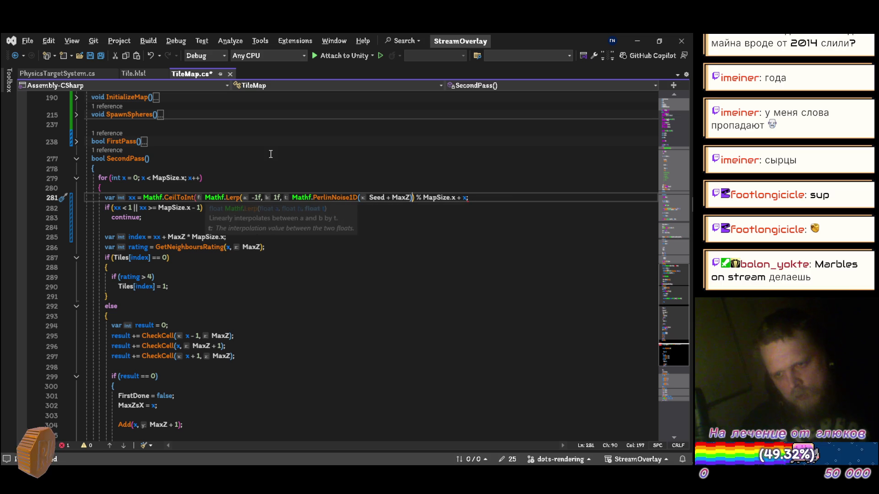
pyautogui.write(')')
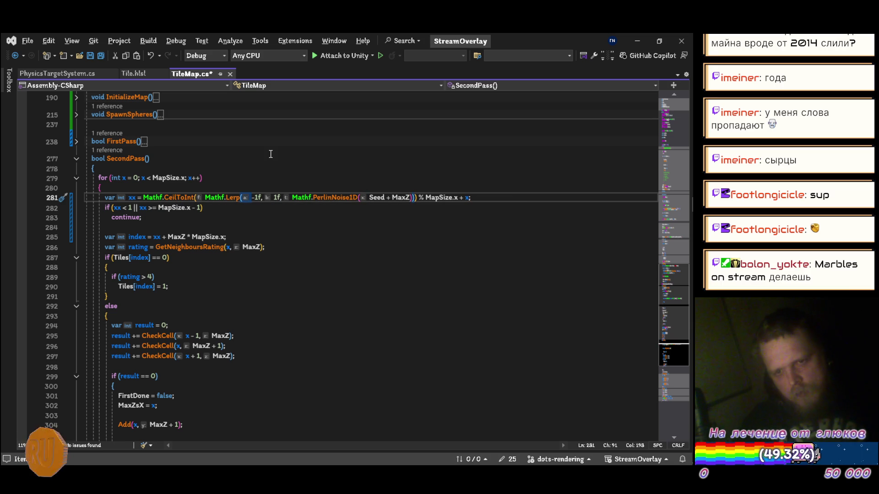
pyautogui.hotkey('ctrl', 's')
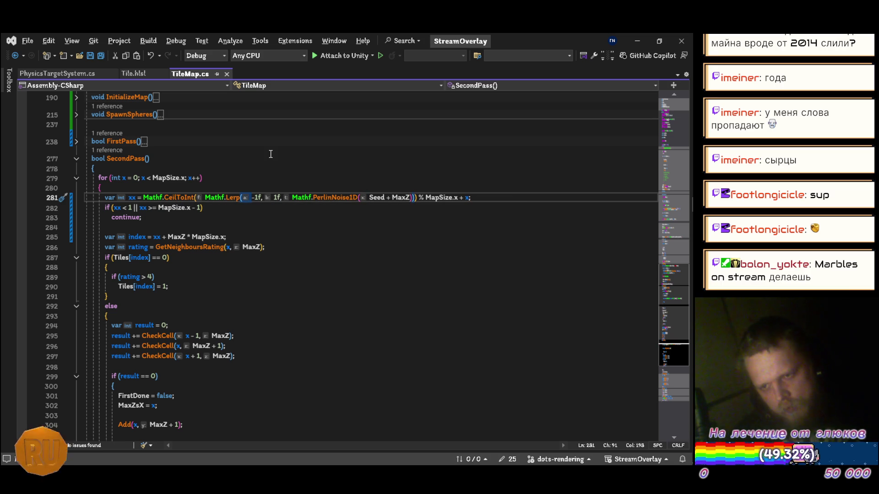
# Step: Close the Lerp call and remove the % MapSize.x wrap from the xx offset
pyautogui.write(')')
pyautogui.press('Delete')
pyautogui.press('Delete')
pyautogui.hotkey('ctrl', 'Delete')
pyautogui.hotkey('ctrl', 'Delete')
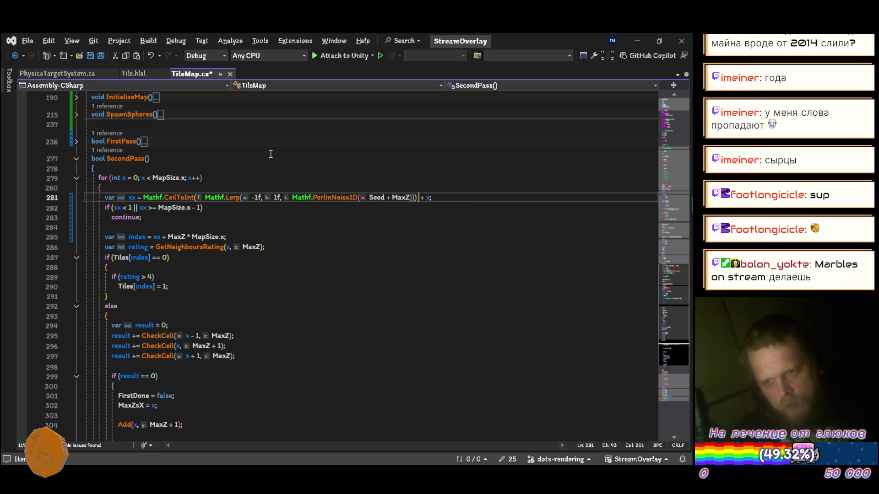
pyautogui.hotkey('ctrl', 'k')
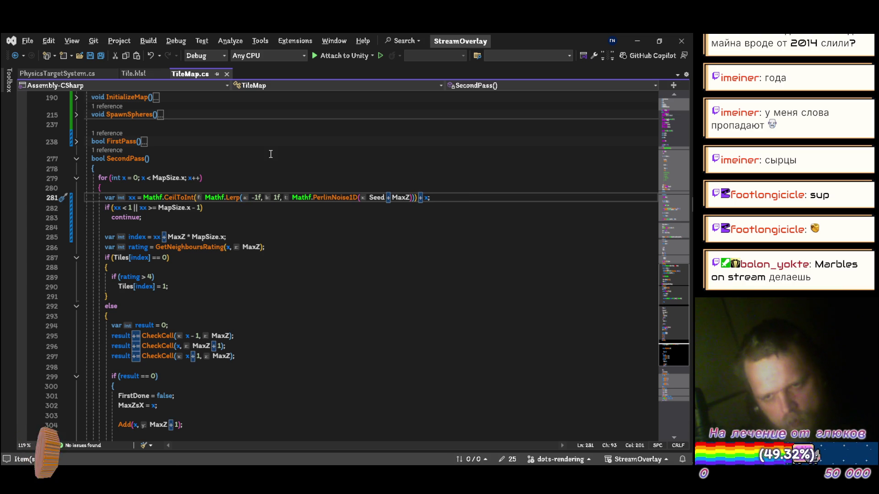
pyautogui.scroll(15, 271, 154)
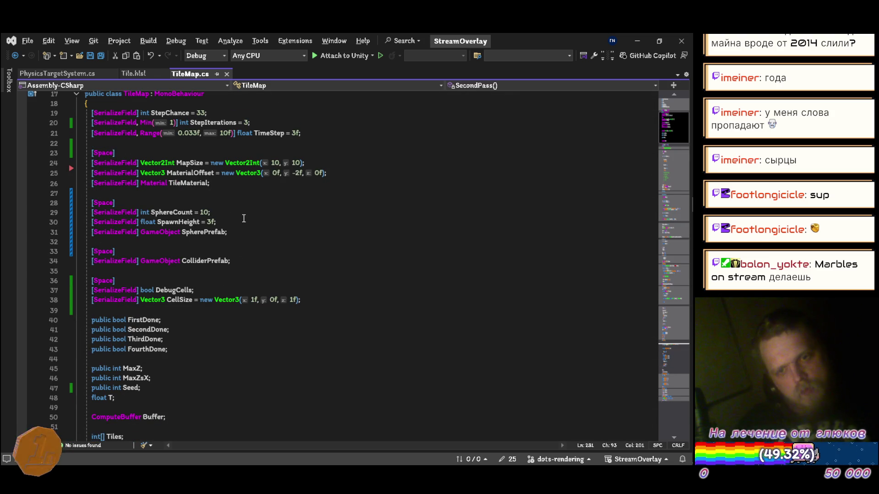
# Step: Add a [SerializeField] float NoiseAmplitude = 3f; field below TimeStep and save
pyautogui.scroll(1, 244, 218)
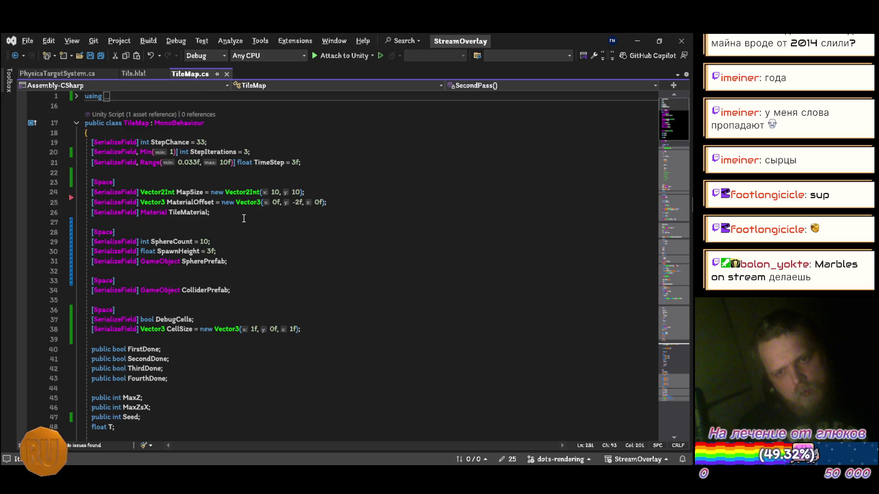
pyautogui.click(327, 160)
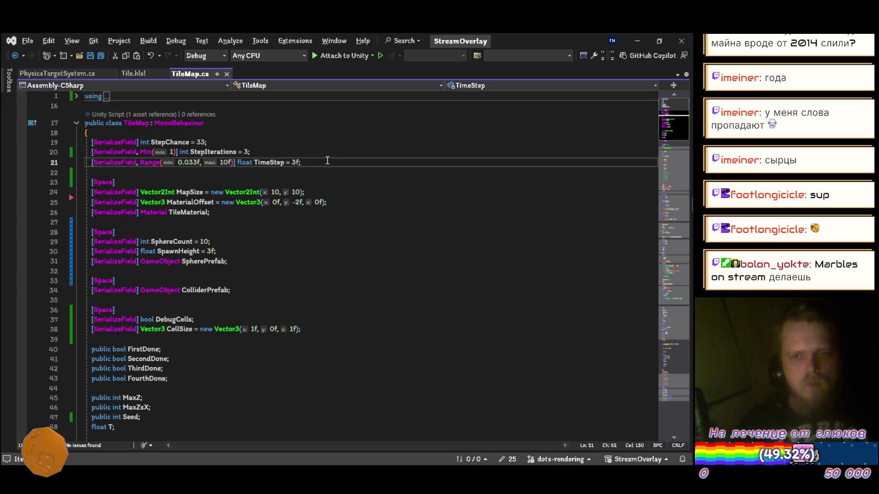
pyautogui.press('Return')
pyautogui.write('[ser')
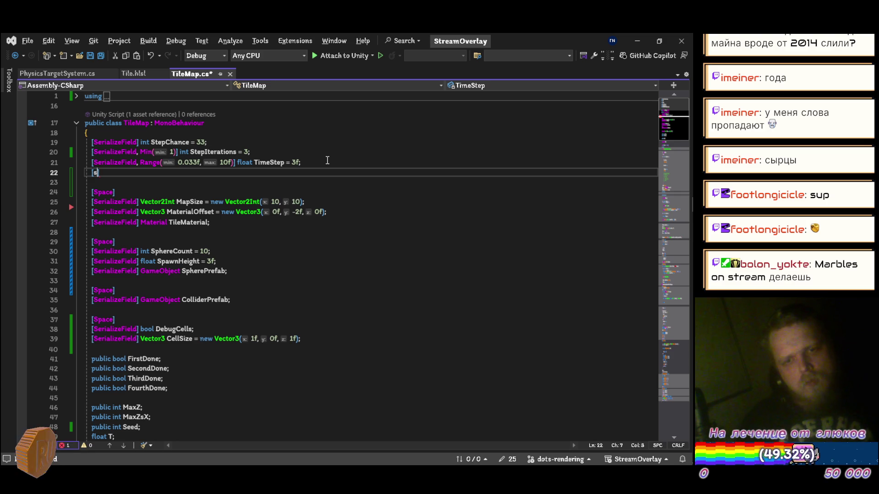
pyautogui.press('Down')
pyautogui.press('Tab')
pyautogui.write('] floa')
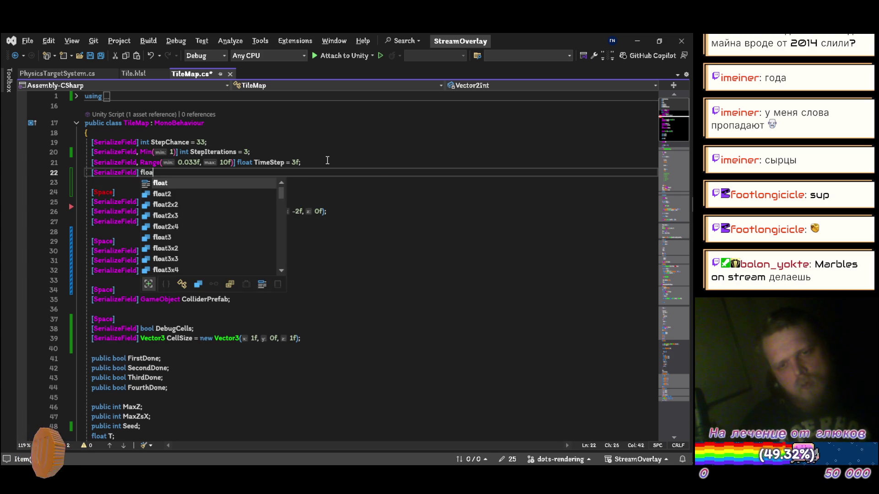
pyautogui.write('t ')
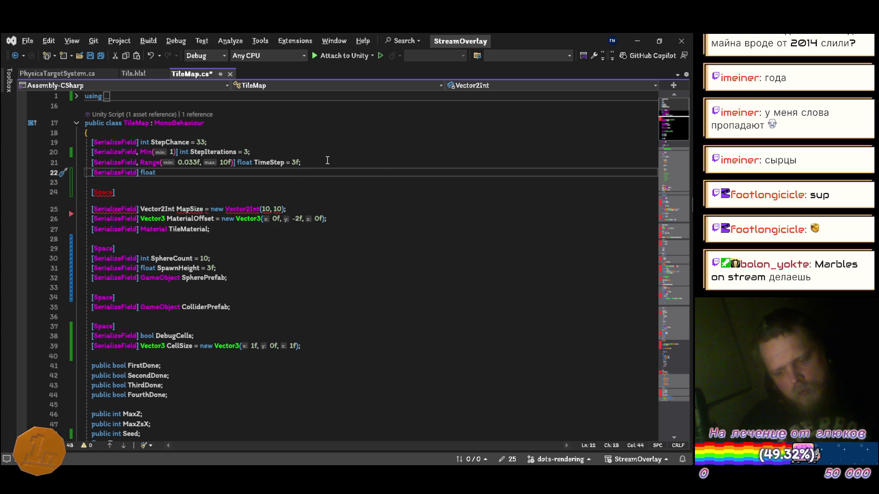
pyautogui.write('NoiseA')
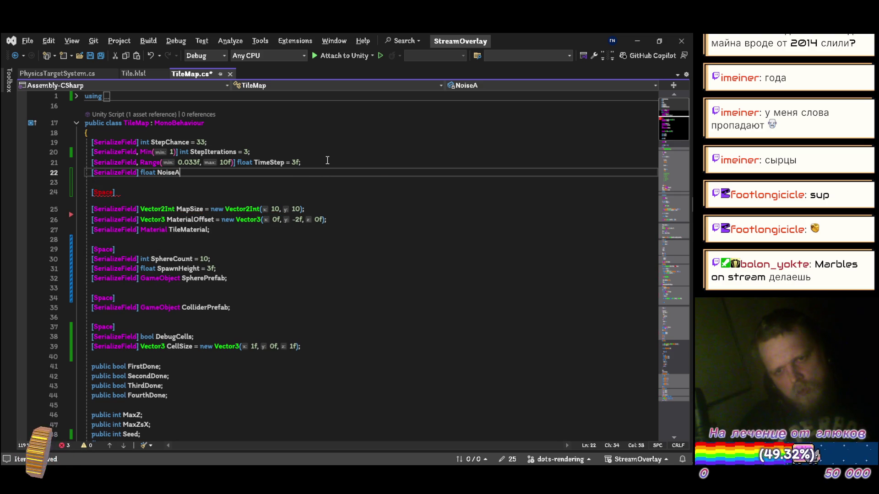
pyautogui.write('mpli')
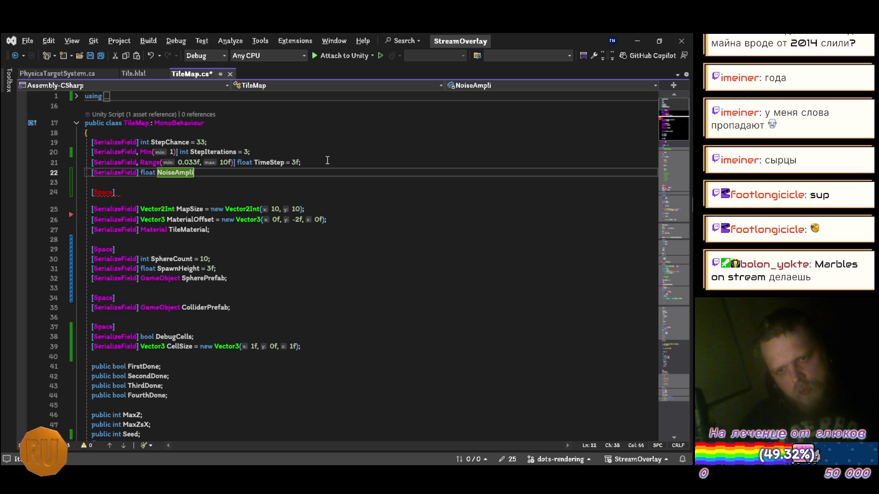
pyautogui.write('tude')
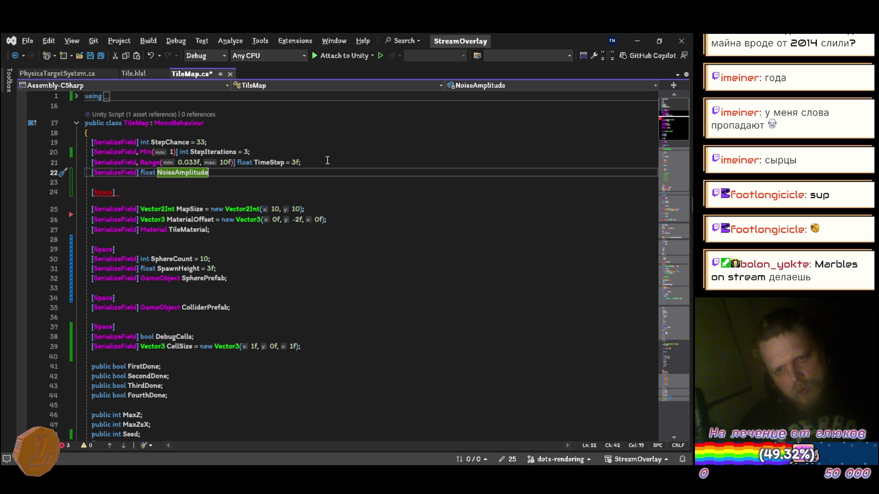
pyautogui.write(' = 3f;')
pyautogui.hotkey('ctrl', 's')
# Step: Multiply the Mathf.Lerp noise offset by NoiseAmplitude and save
pyautogui.scroll(-20, 339, 206)
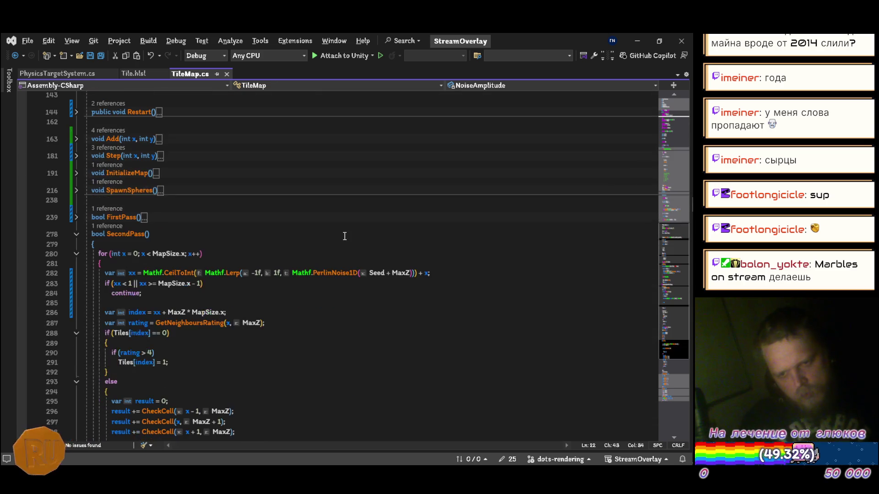
pyautogui.click(217, 273)
pyautogui.write('nois')
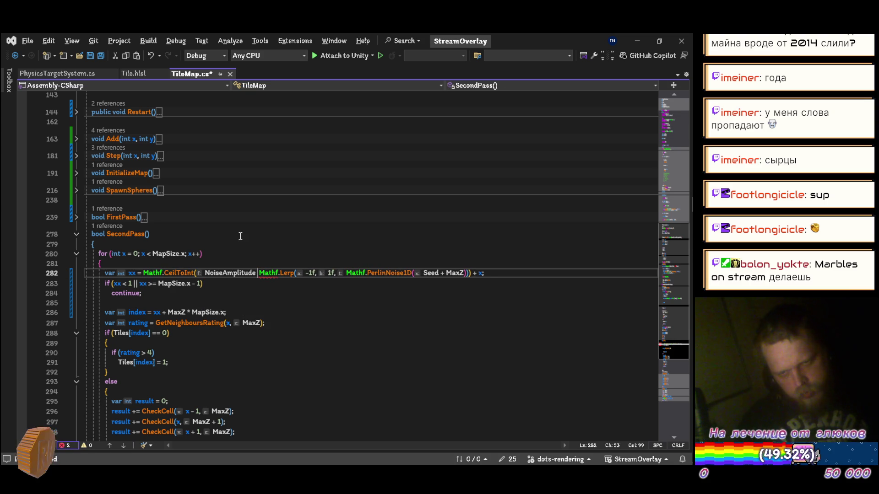
pyautogui.write(' *')
pyautogui.hotkey('ctrl', 's')
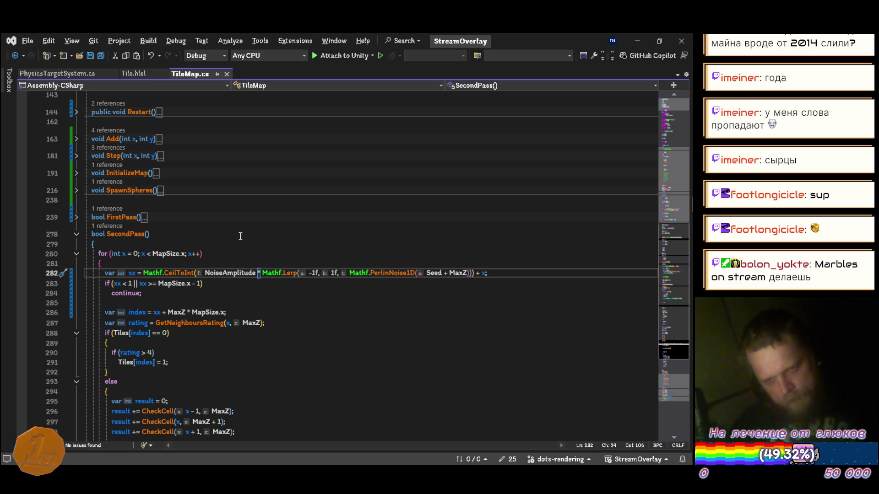
# Step: Switch to Unity to recompile, then bring the music player forward
pyautogui.hotkey('alt', 'Tab')
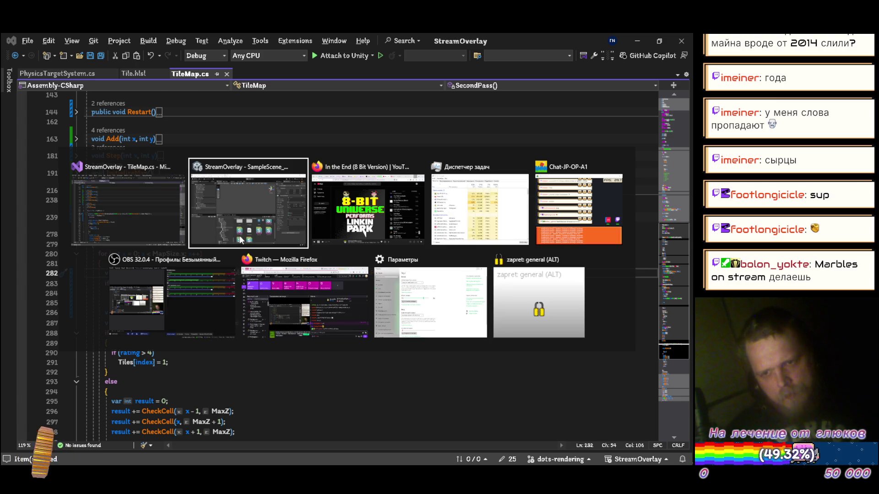
pyautogui.click(239, 240)
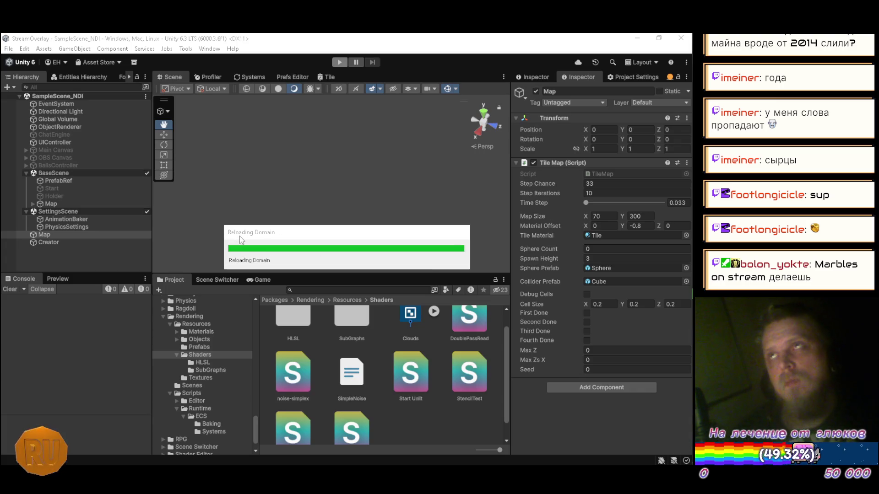
pyautogui.moveTo(693, 238)
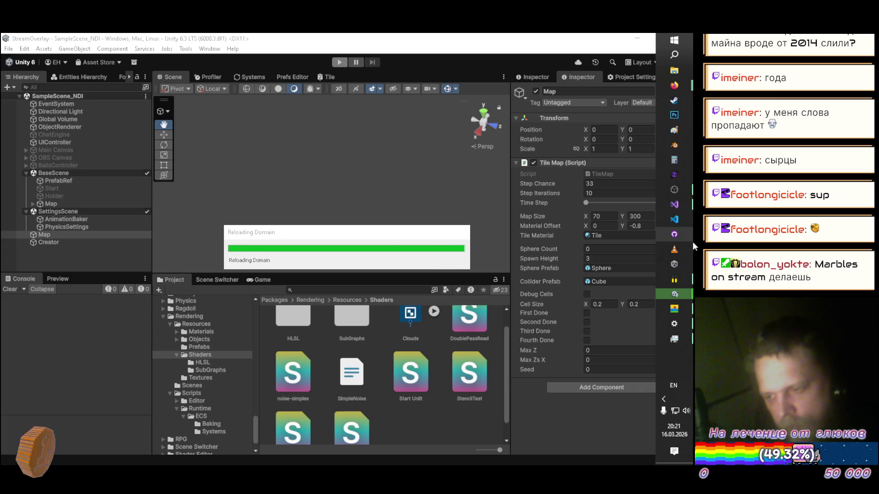
pyautogui.moveTo(667, 87)
pyautogui.click(513, 92)
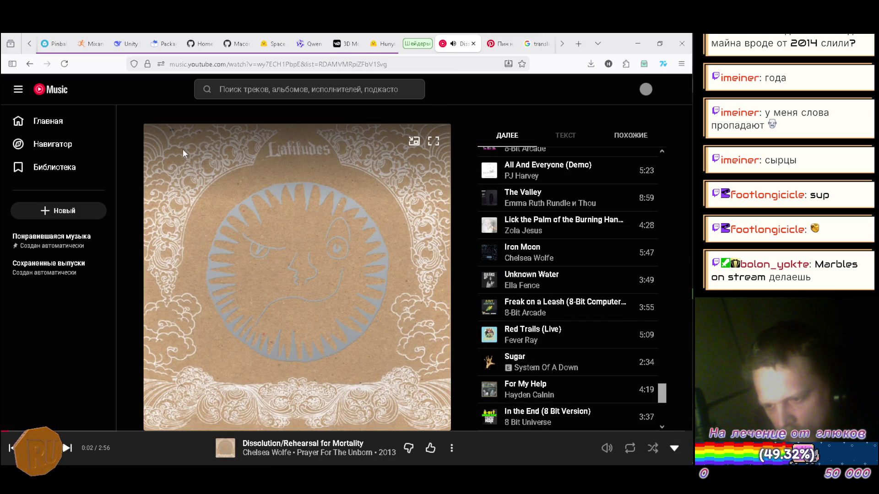
# Step: Queue Xzibit's 'X' to play next from the home page, skip to it, and return to Unity
pyautogui.click(65, 125)
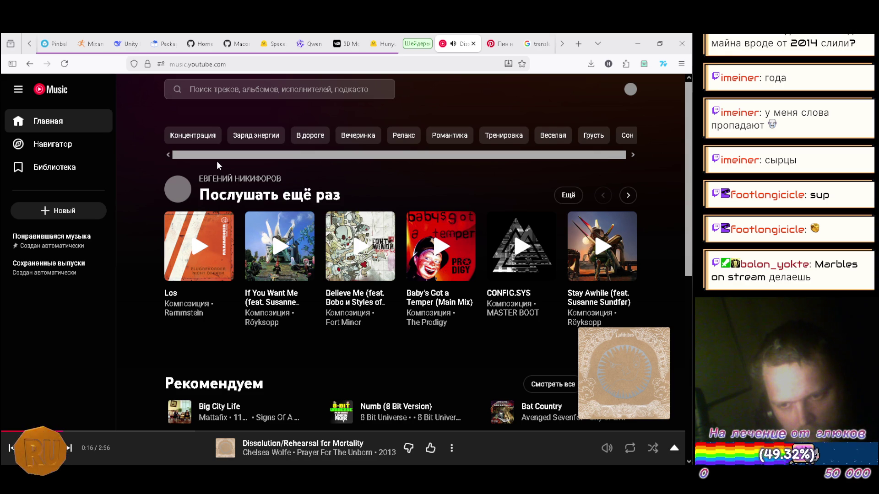
pyautogui.scroll(-3, 215, 165)
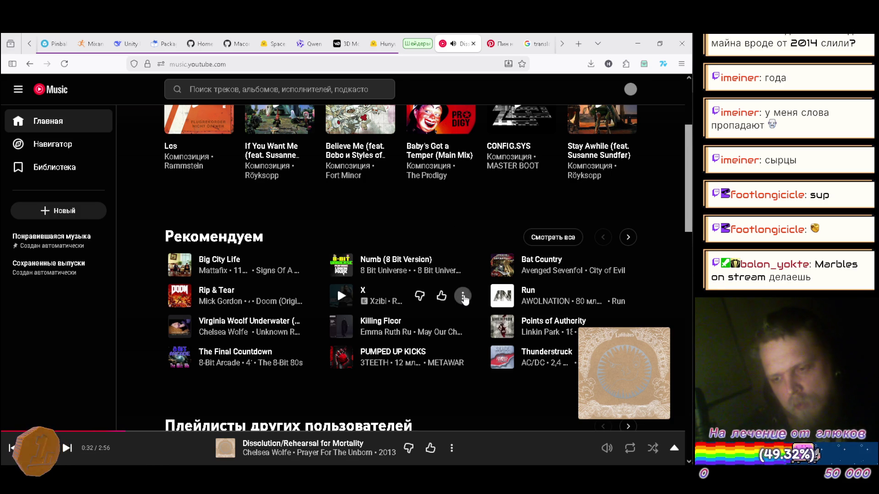
pyautogui.click(461, 296)
pyautogui.click(512, 117)
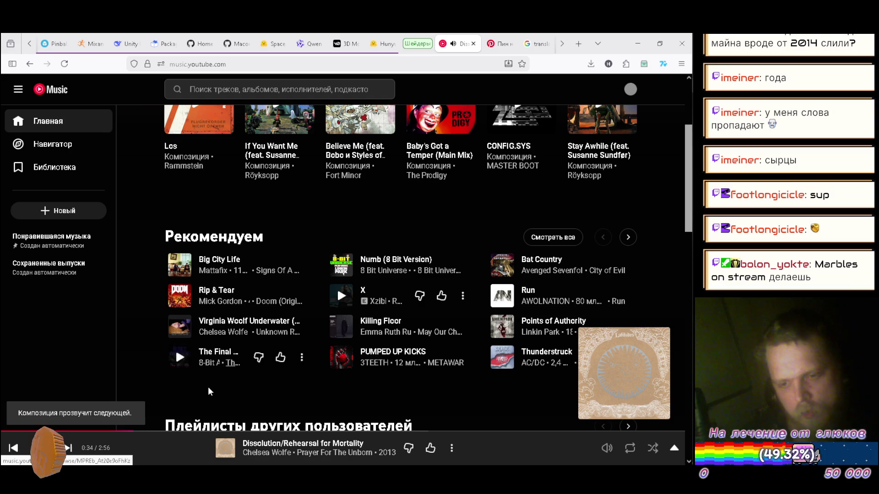
pyautogui.click(67, 448)
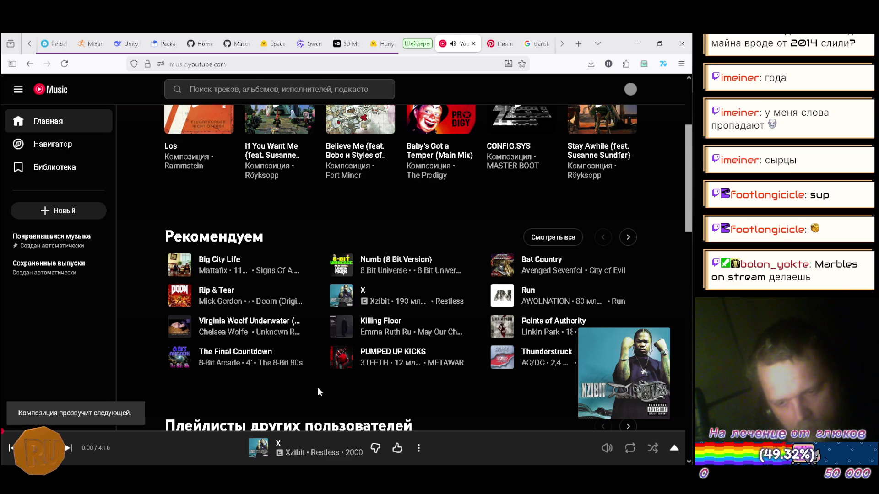
pyautogui.hotkey('alt', 'Tab')
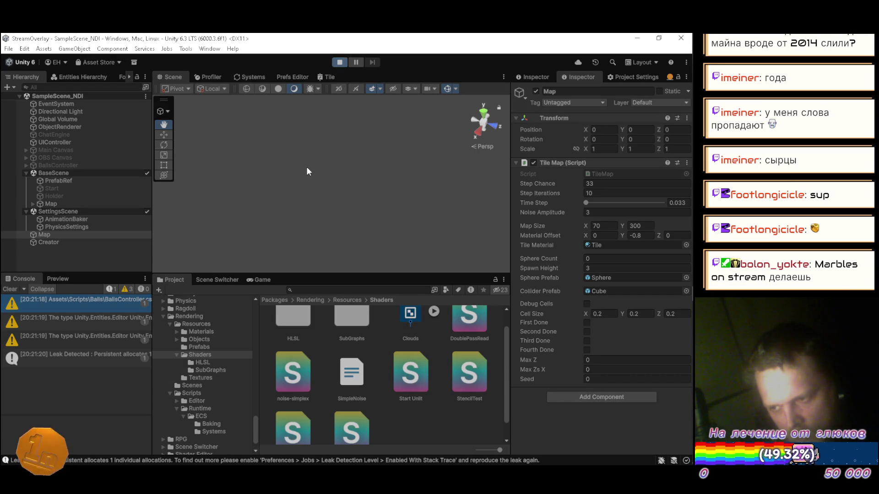
# Step: Orbit the generated path, stop the map generation, and glance at the script in Visual Studio
pyautogui.moveTo(223, 181)
pyautogui.mouseDown()
pyautogui.moveTo(344, 190)
pyautogui.moveTo(269, 196)
pyautogui.moveTo(280, 261)
pyautogui.moveTo(294, 212)
pyautogui.moveTo(346, 229)
pyautogui.moveTo(511, 161)
pyautogui.moveTo(472, 136)
pyautogui.mouseUp()
pyautogui.click(339, 61)
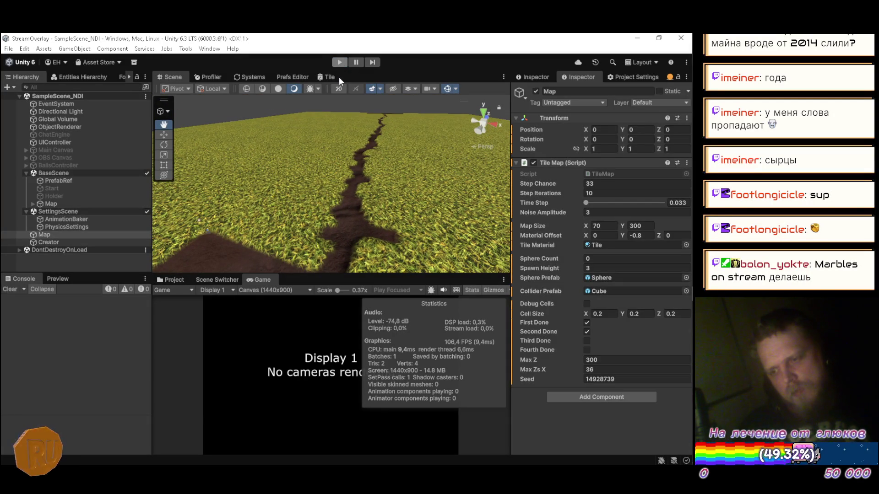
pyautogui.hotkey('alt', 'Tab')
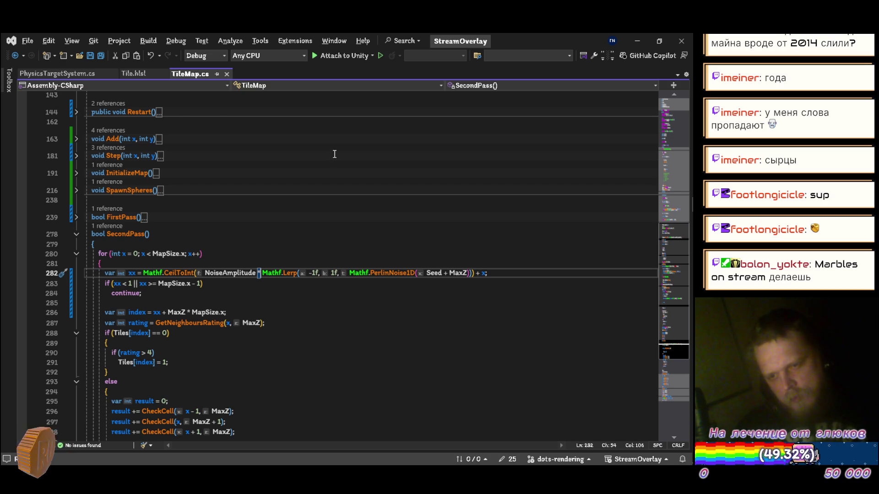
pyautogui.hotkey('alt', 'Tab')
# Step: Set Noise Amplitude to 5, regenerate the map, and orbit to view the bendier path
pyautogui.click(599, 212)
pyautogui.write('5')
pyautogui.click(341, 63)
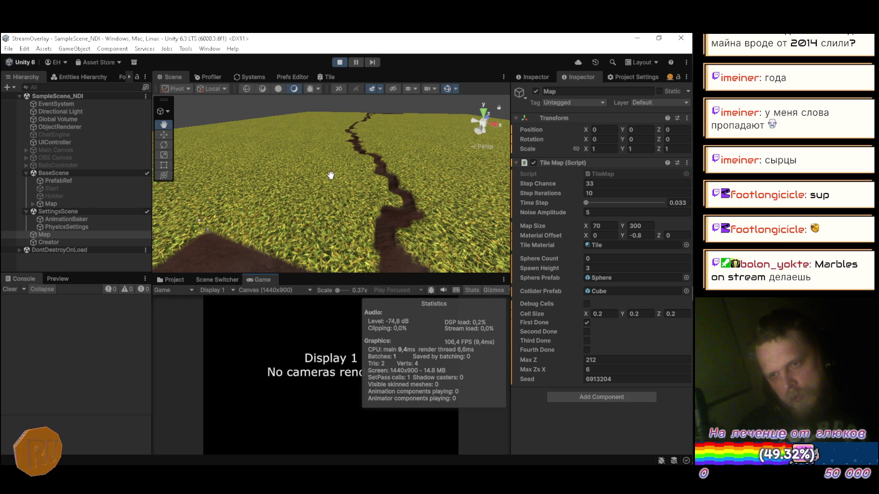
pyautogui.moveTo(330, 175)
pyautogui.mouseDown()
pyautogui.moveTo(365, 192)
pyautogui.moveTo(358, 216)
pyautogui.moveTo(360, 188)
pyautogui.mouseUp()
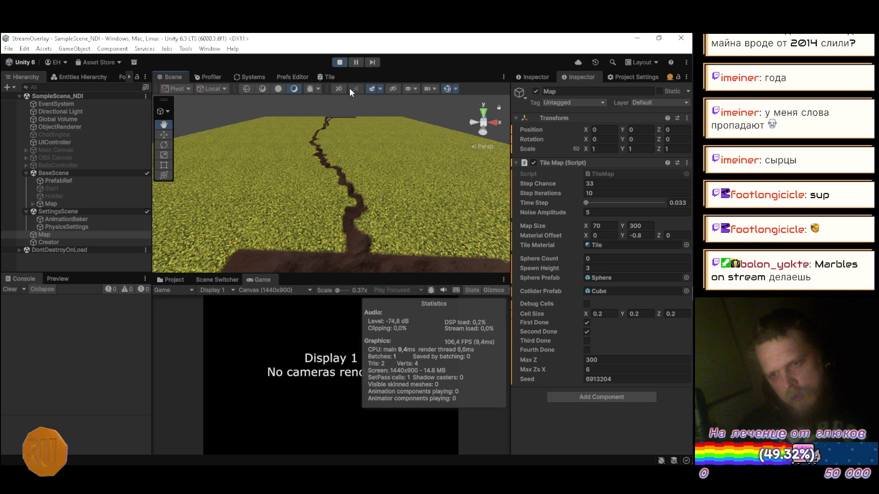
pyautogui.click(342, 63)
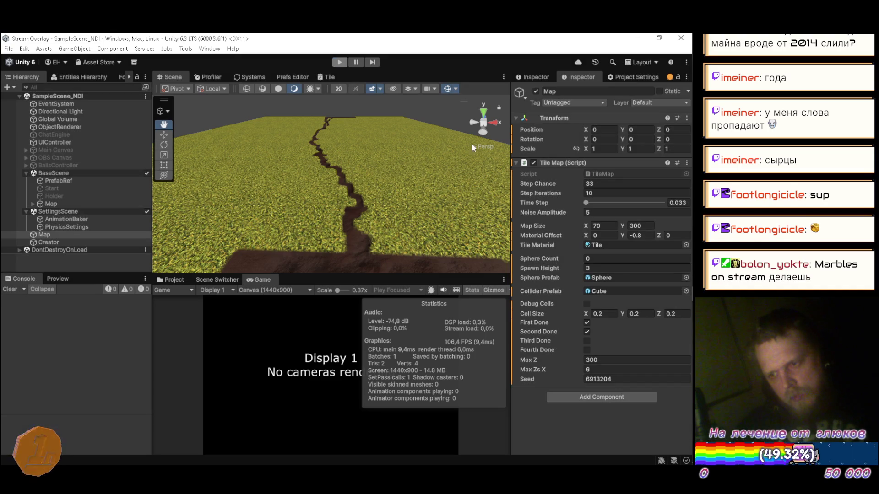
# Step: Run the map generation with Noise Amplitude 10, then stop it
pyautogui.click(607, 212)
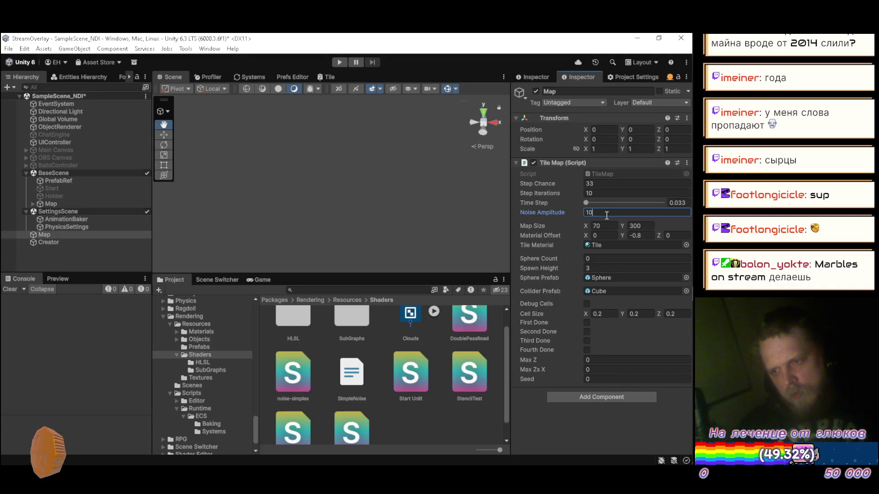
pyautogui.click(339, 63)
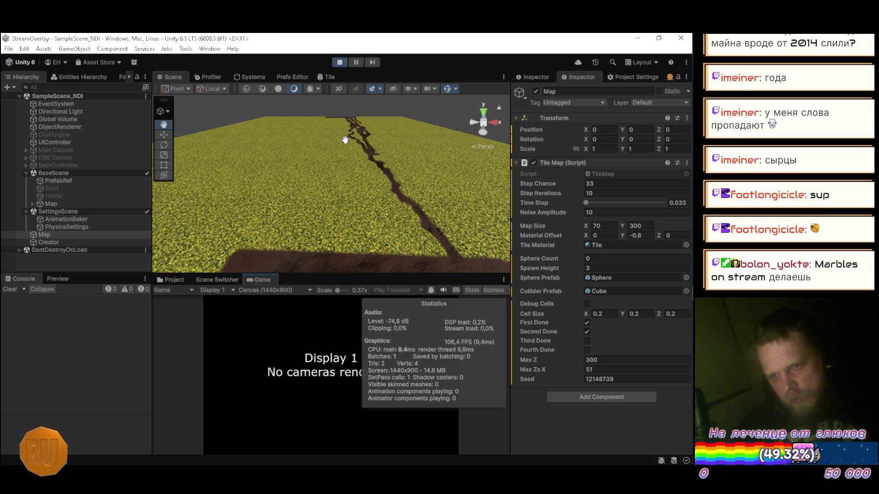
pyautogui.click(339, 62)
# Step: Set Noise Amplitude back to 5 and return to the TileMap script
pyautogui.click(591, 212)
pyautogui.write('5')
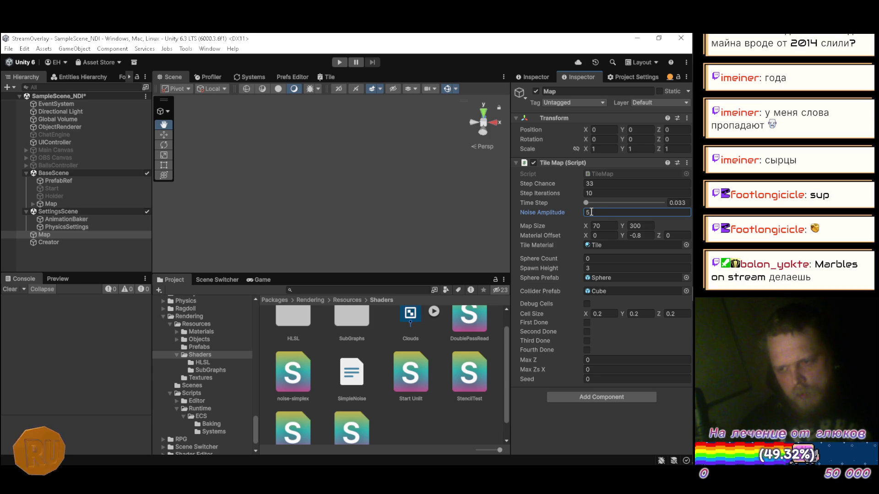
pyautogui.hotkey('alt', 'Tab')
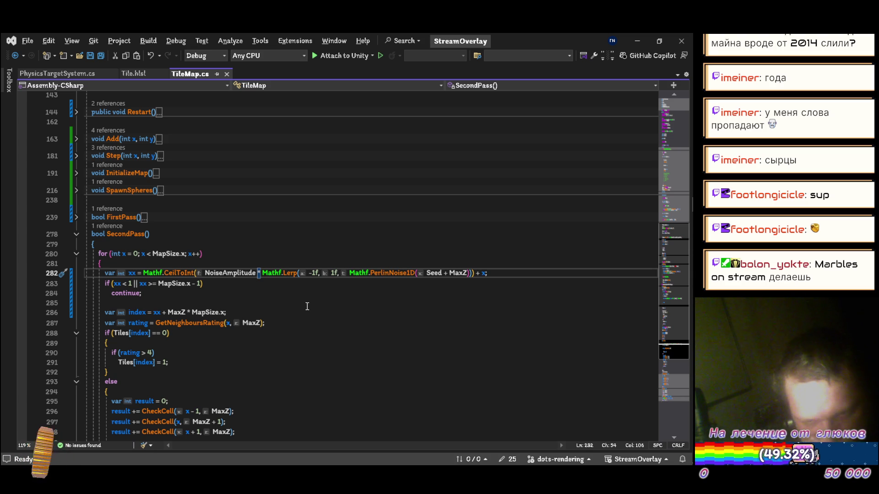
# Step: Change SecondPass's Add(x, MaxZ + 1) to Add(xx, MaxZ + 1) and return to Unity
pyautogui.scroll(-2, 307, 306)
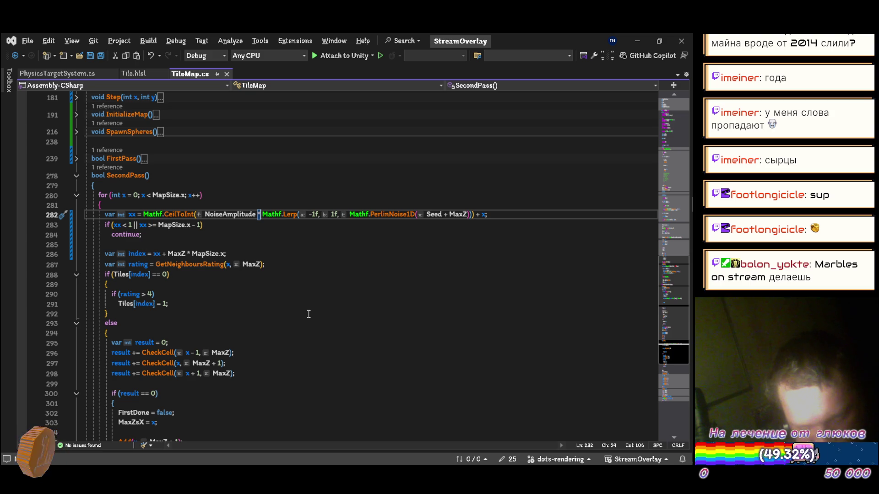
pyautogui.moveTo(136, 283)
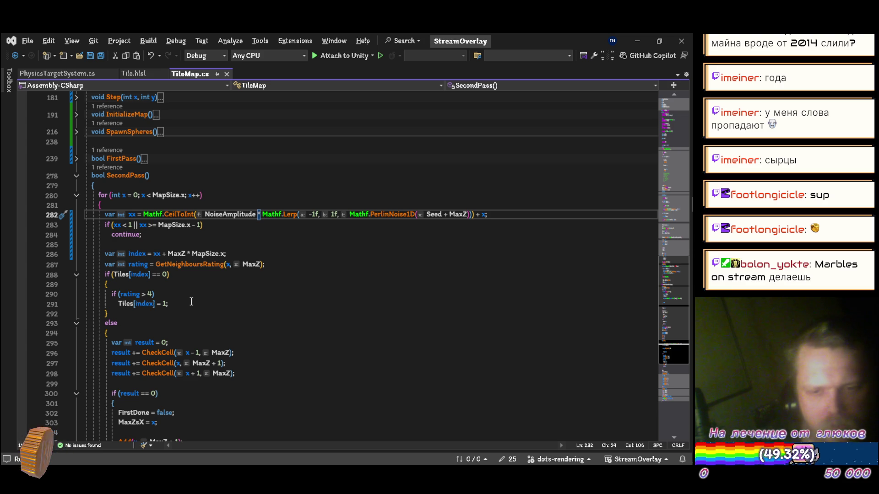
pyautogui.scroll(-3, 191, 296)
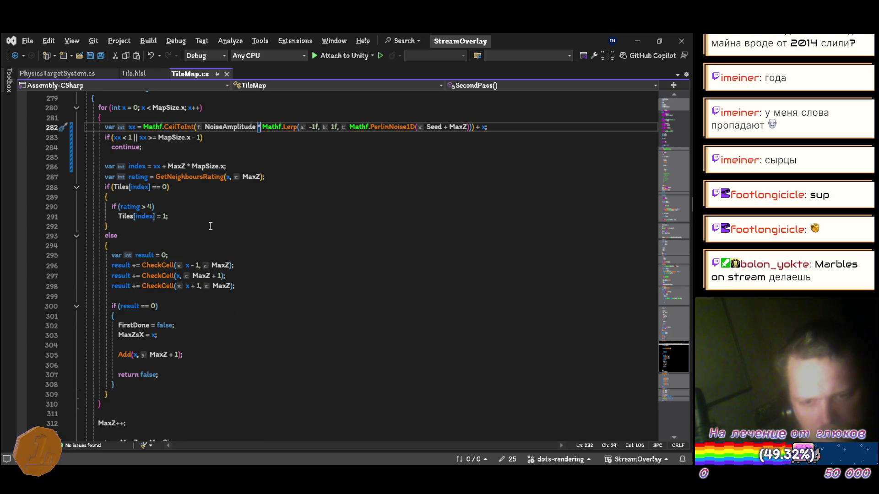
pyautogui.click(136, 355)
pyautogui.write('x')
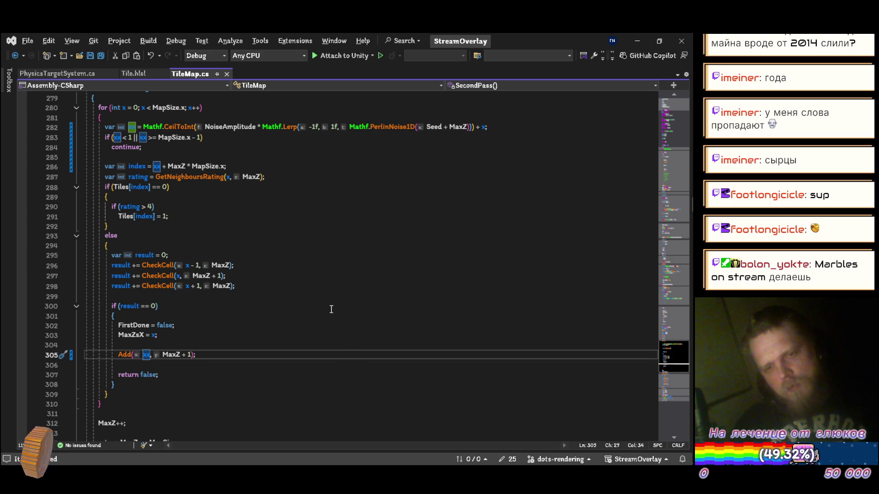
pyautogui.hotkey('alt', 'Tab')
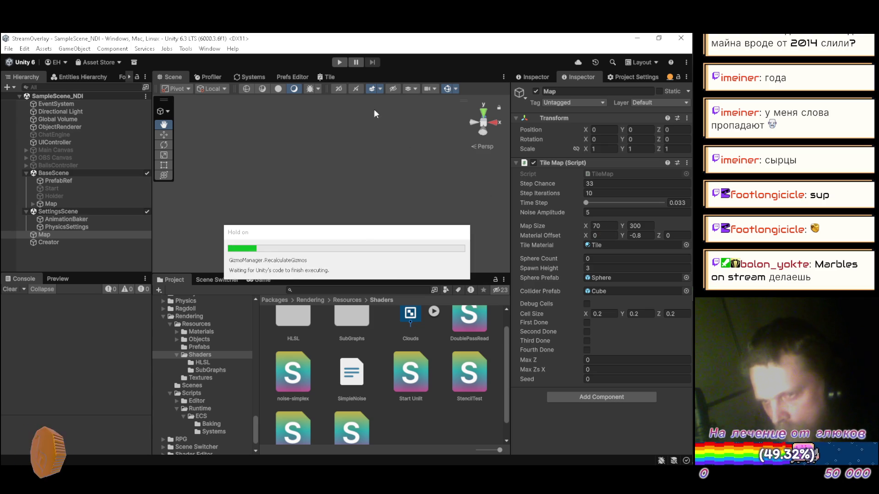
# Step: Regenerate the map and orbit the Scene view to inspect the noise-following dirt path
pyautogui.click(339, 62)
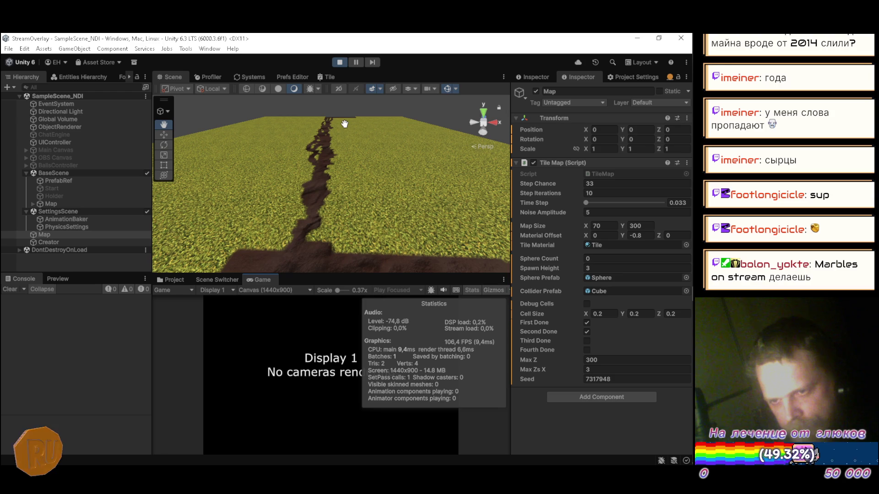
pyautogui.moveTo(361, 142)
pyautogui.mouseDown()
pyautogui.moveTo(308, 160)
pyautogui.moveTo(463, 229)
pyautogui.moveTo(471, 206)
pyautogui.moveTo(460, 203)
pyautogui.moveTo(451, 98)
pyautogui.moveTo(446, 184)
pyautogui.moveTo(441, 139)
pyautogui.moveTo(229, 188)
pyautogui.moveTo(48, 152)
pyautogui.moveTo(183, 179)
pyautogui.moveTo(339, 174)
pyautogui.mouseUp()
pyautogui.hotkey('alt', 'Tab')
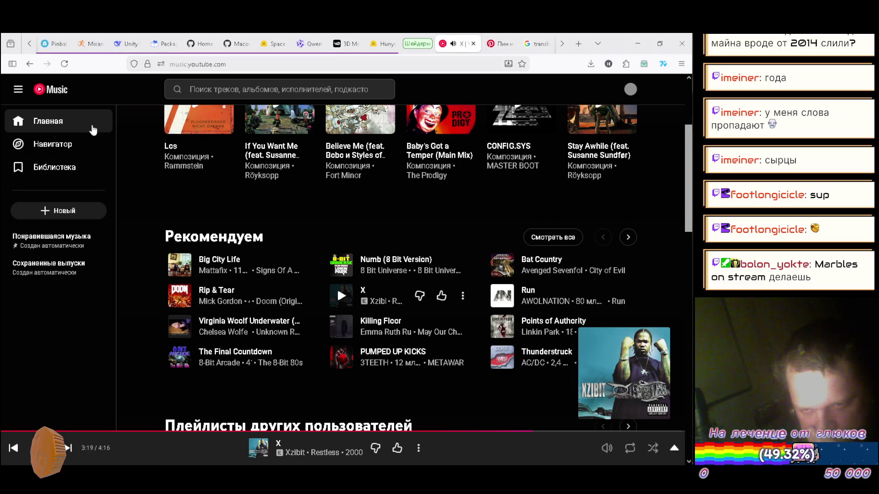
# Step: Queue Muse's 'New Born' to play next from the home recommendations, then minimise the browser
pyautogui.click(60, 121)
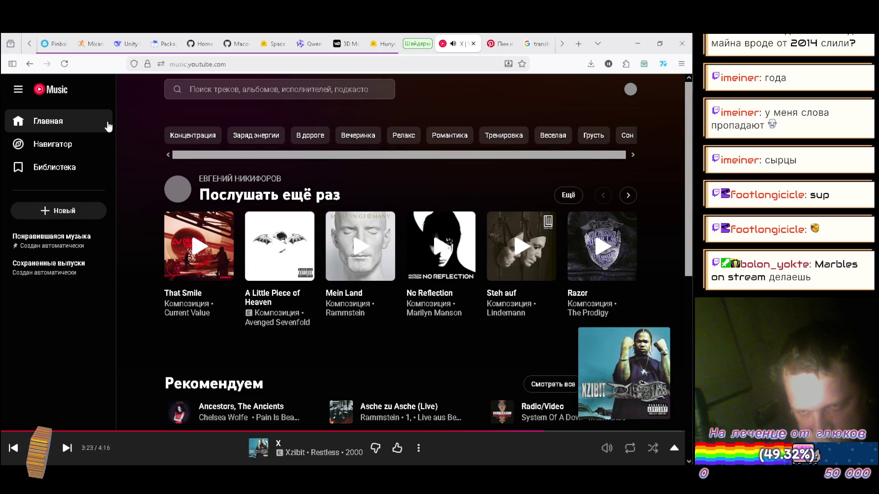
pyautogui.scroll(-3, 138, 132)
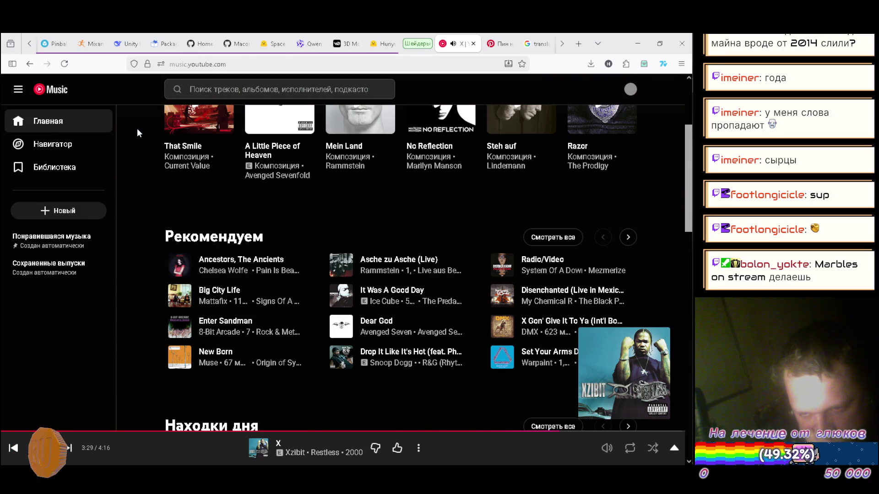
pyautogui.scroll(-3, 137, 129)
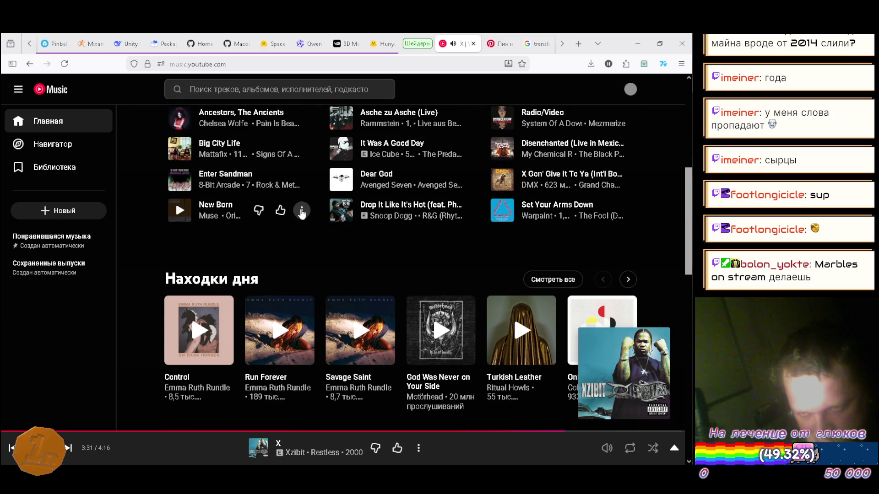
pyautogui.click(301, 212)
pyautogui.click(328, 244)
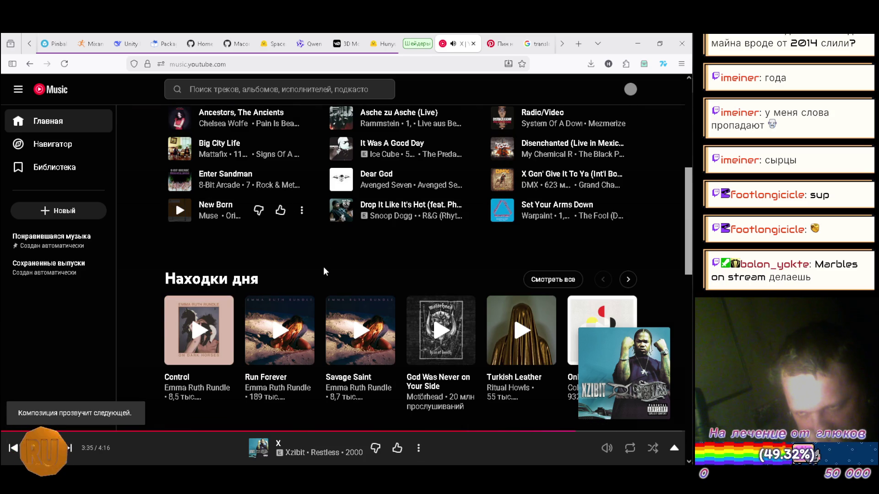
pyautogui.scroll(1, 324, 270)
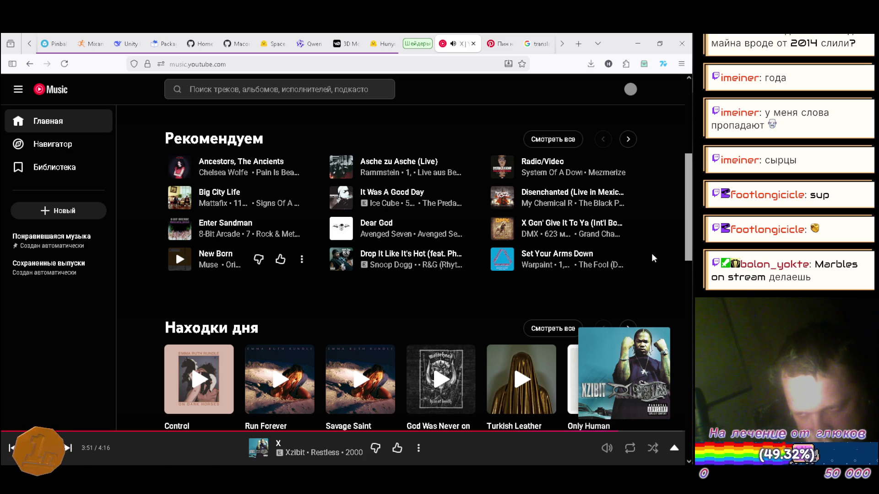
pyautogui.click(629, 138)
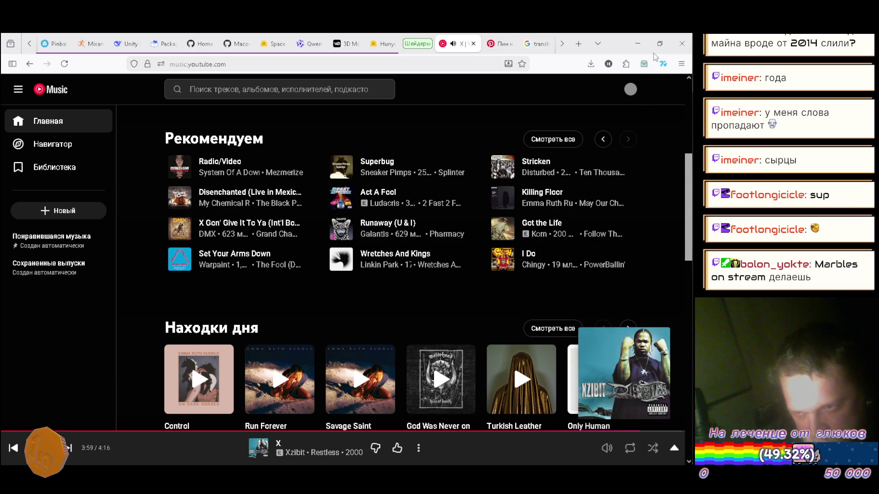
pyautogui.click(637, 43)
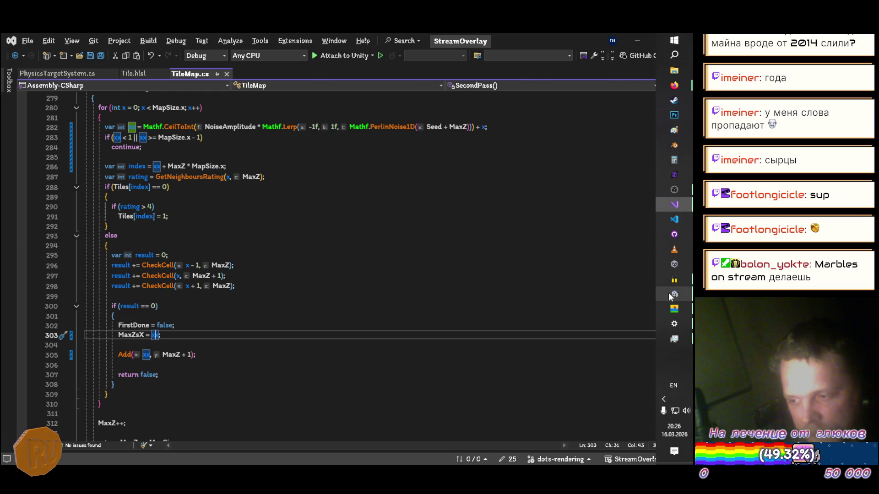
# Step: Regenerate the map in Unity and orbit to view the path before stopping
pyautogui.click(673, 295)
pyautogui.click(340, 62)
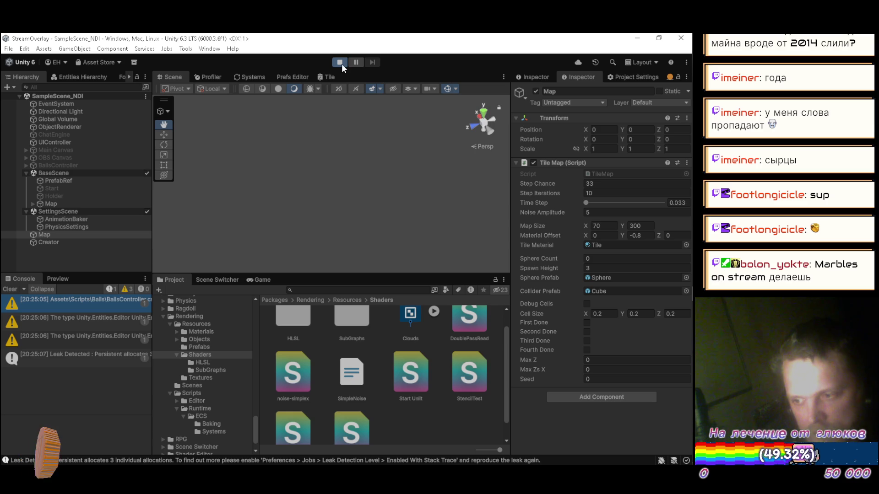
pyautogui.moveTo(365, 166)
pyautogui.mouseDown()
pyautogui.moveTo(238, 157)
pyautogui.moveTo(190, 136)
pyautogui.moveTo(207, 156)
pyautogui.mouseUp()
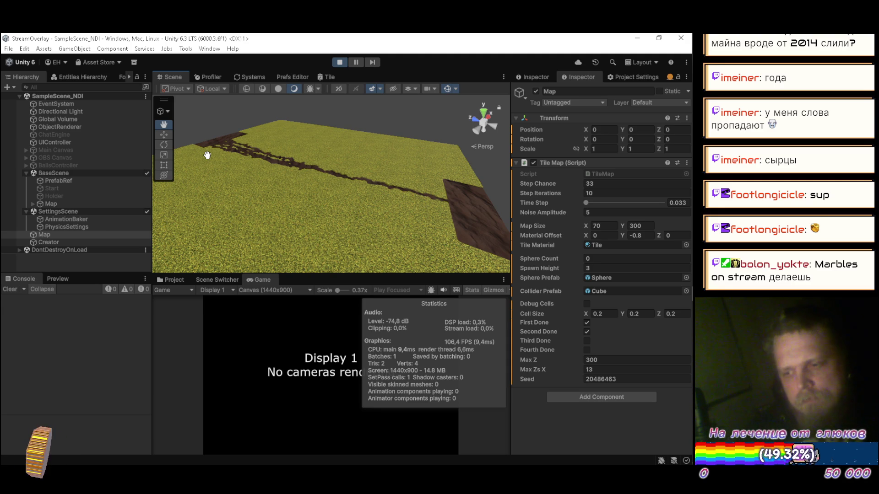
pyautogui.click(339, 62)
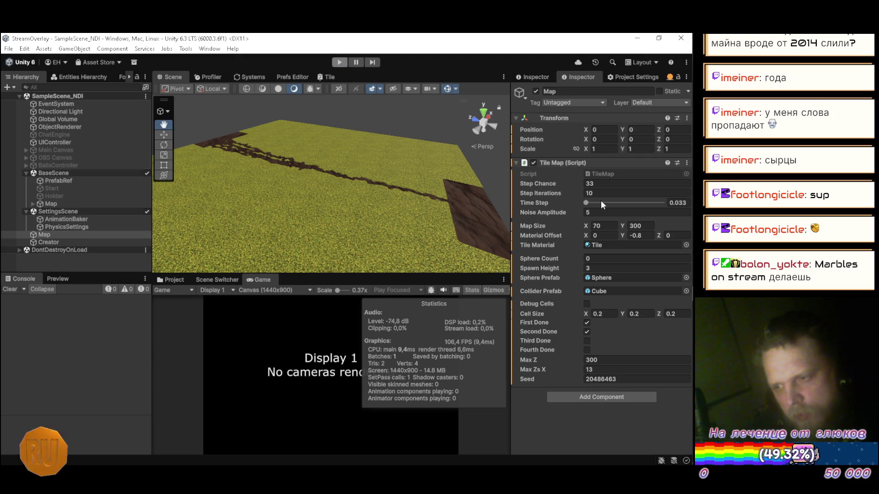
# Step: Set Noise Amplitude to 20, then run and stop the map generation
pyautogui.click(599, 212)
pyautogui.write('20')
pyautogui.click(341, 64)
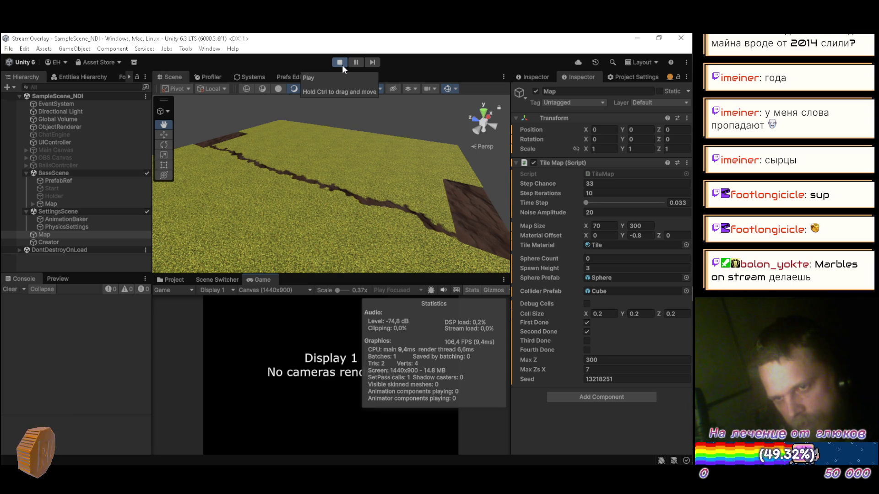
pyautogui.click(339, 63)
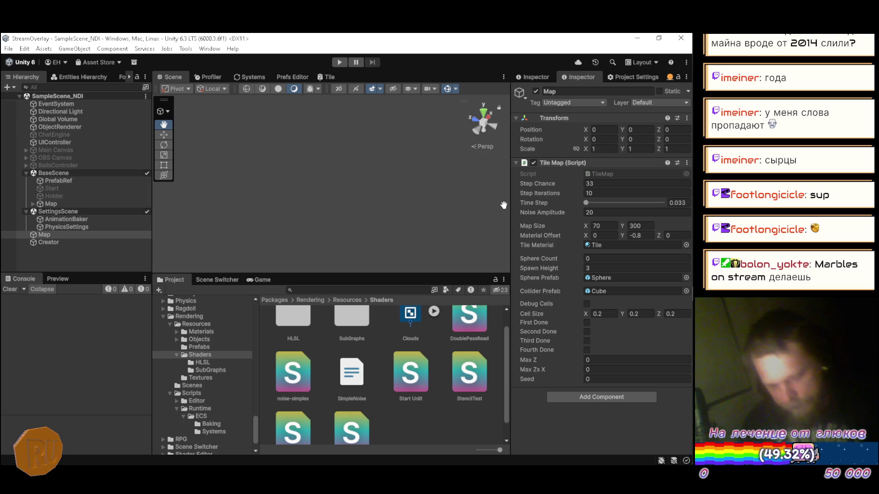
pyautogui.click(619, 184)
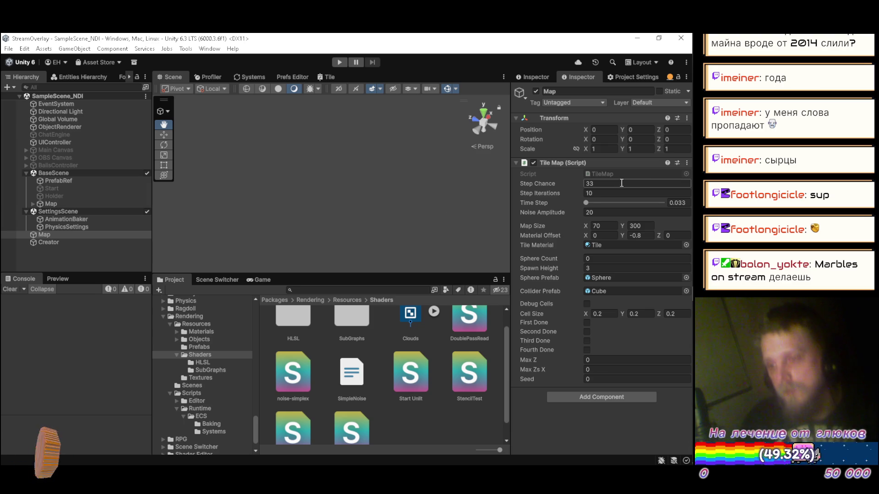
# Step: Set Noise Amplitude to 100, run the map, and set Step Iterations to 10
pyautogui.click(616, 193)
pyautogui.write('1')
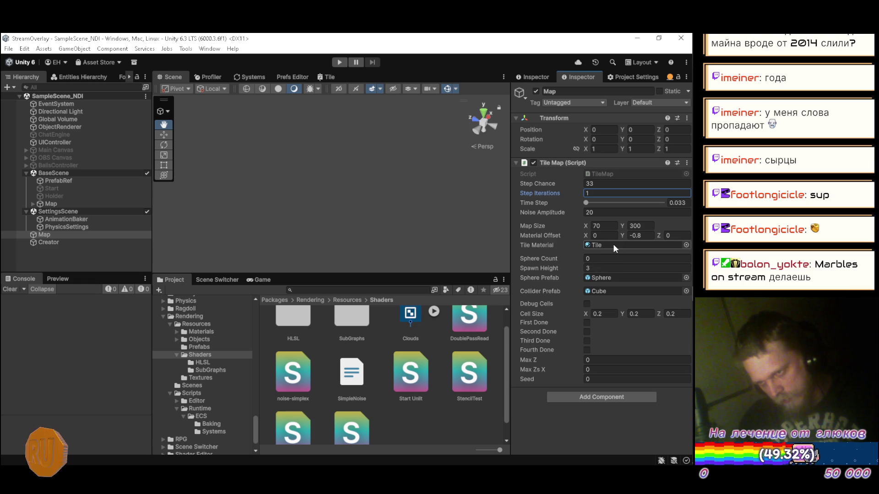
pyautogui.click(612, 214)
pyautogui.write('100')
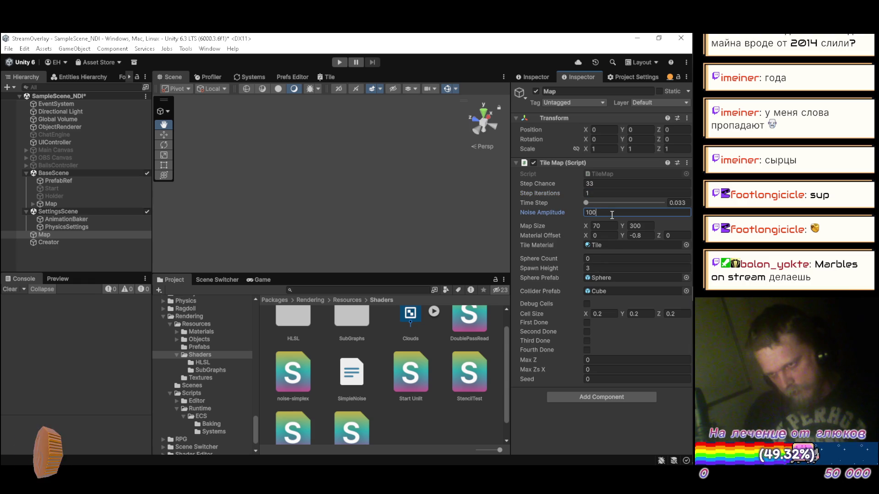
pyautogui.click(340, 62)
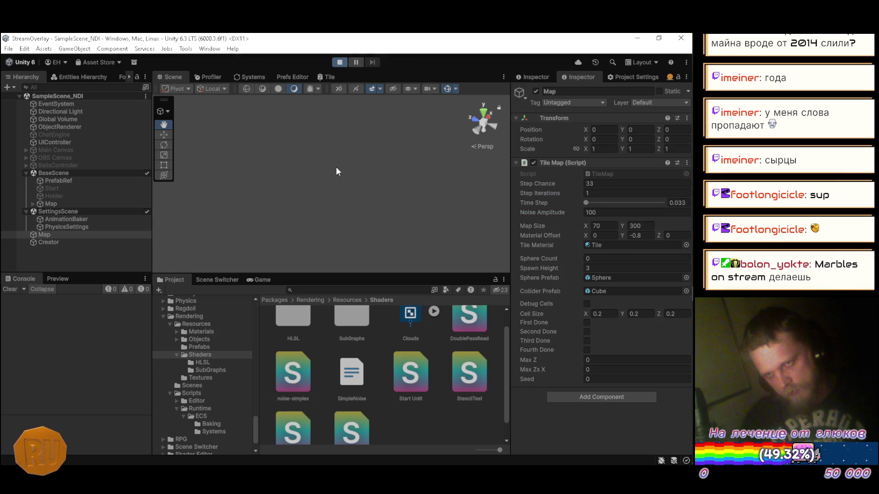
pyautogui.click(601, 193)
pyautogui.write('10')
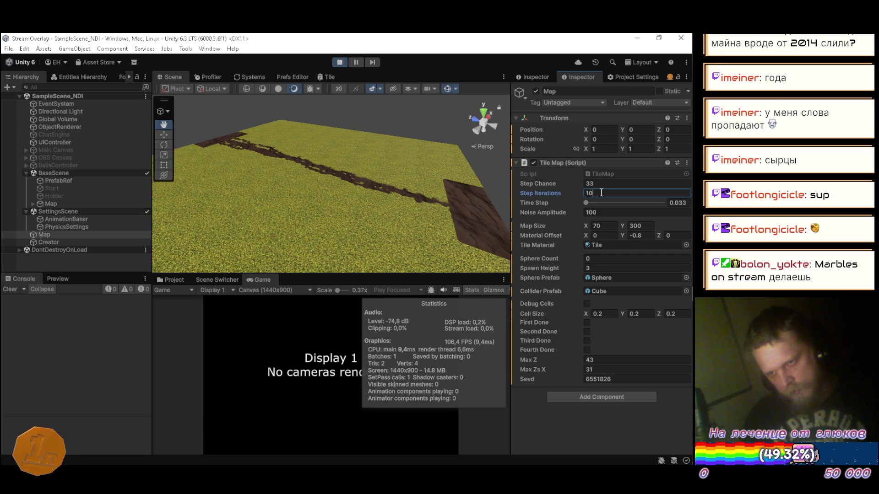
# Step: Regenerate the dirt path with Noise Amplitude 50 and Step Iterations 10
pyautogui.write('50')
pyautogui.click(604, 195)
pyautogui.write('1')
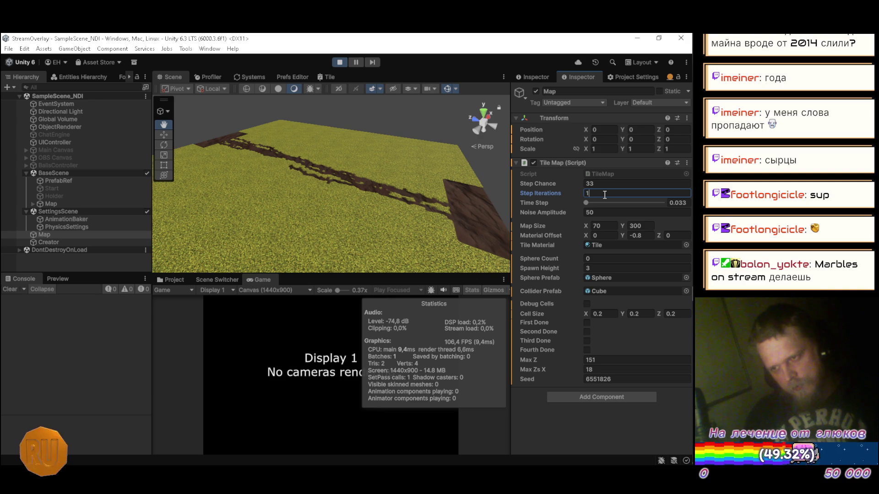
pyautogui.write('0')
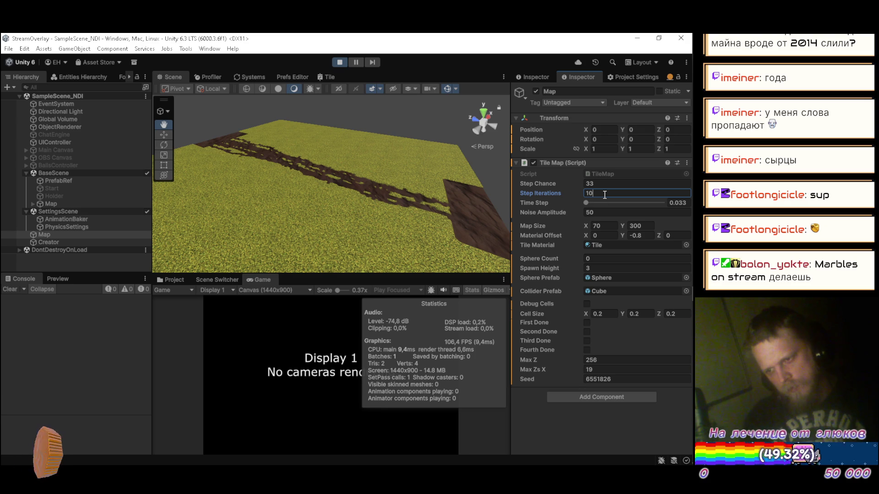
pyautogui.click(600, 211)
# Step: Lower Noise Amplitude to 5, regenerate the map, then stop play mode
pyautogui.write('5')
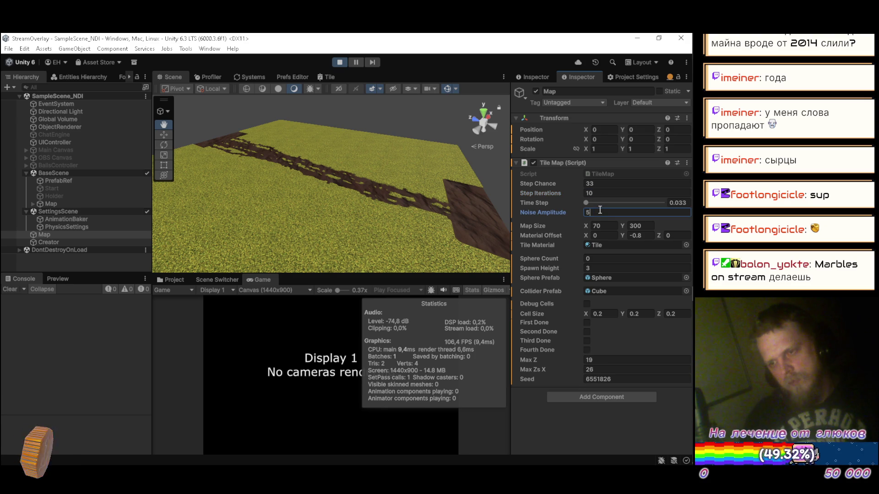
pyautogui.click(601, 185)
pyautogui.click(600, 193)
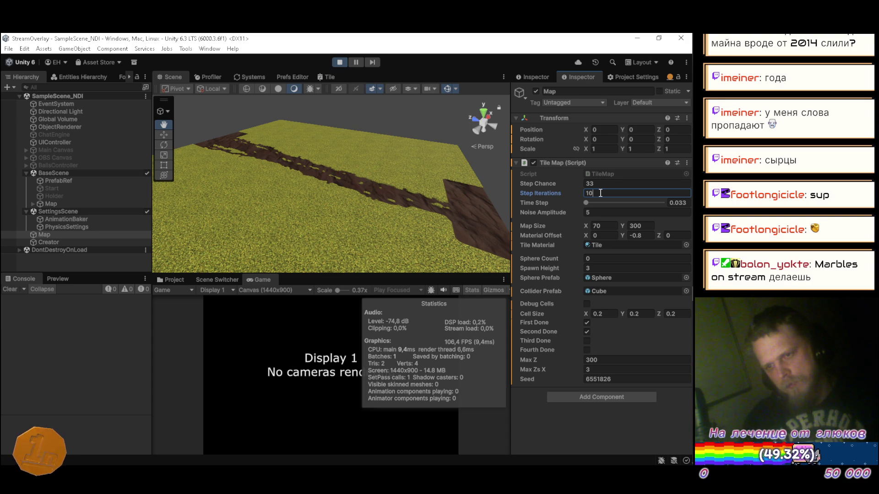
pyautogui.click(347, 61)
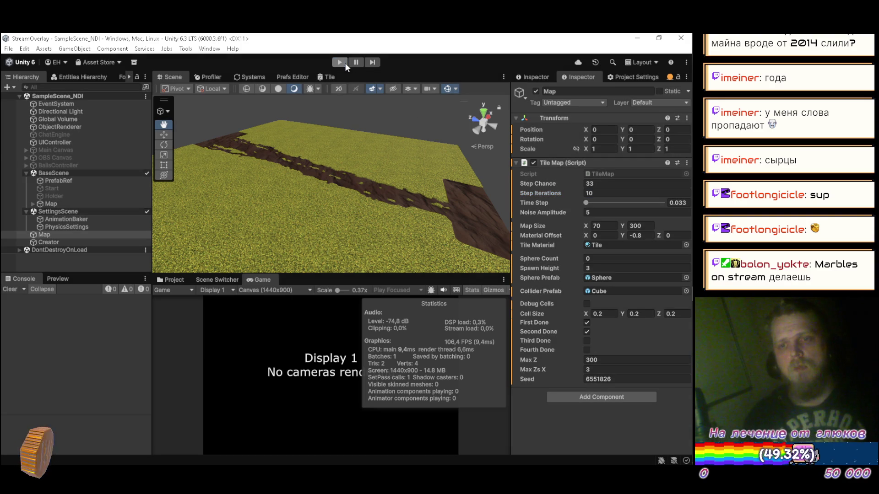
pyautogui.hotkey('alt', 'Tab')
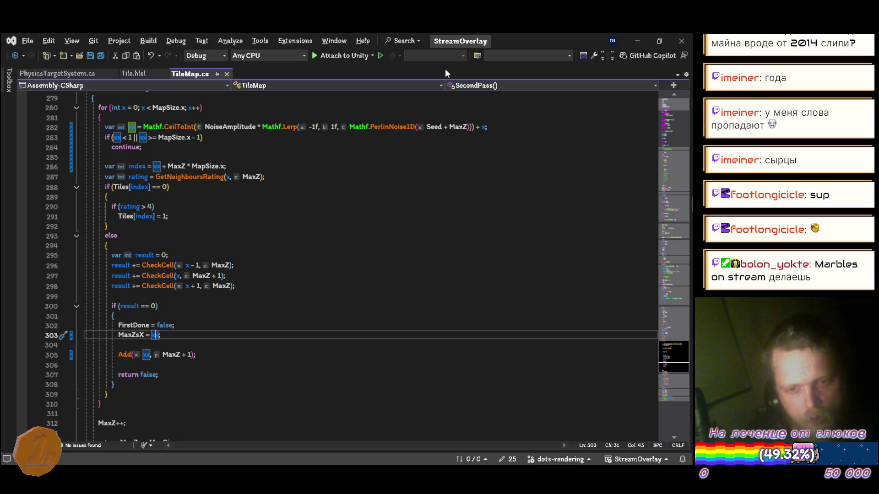
# Step: Use x instead of xx in MaxZsX, Add and index, delete the xx offset lines, and save
pyautogui.press('Delete')
pyautogui.press('Down')
pyautogui.press('Down')
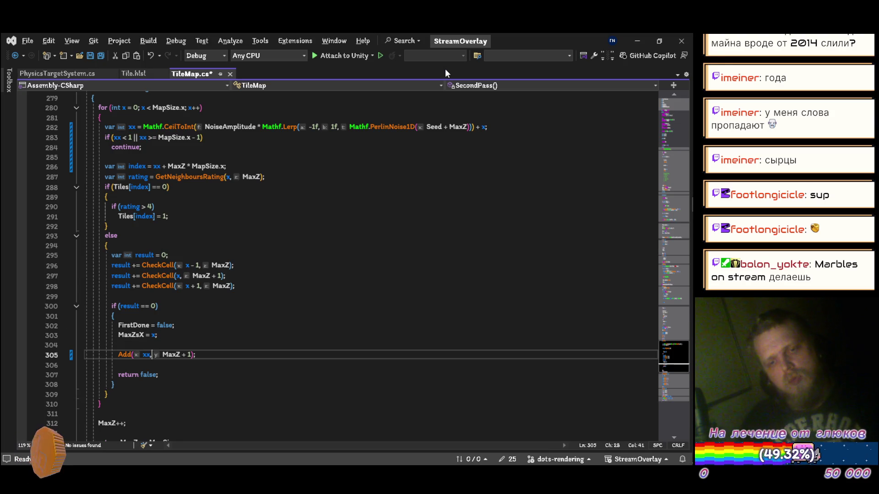
pyautogui.press('BackSpace')
pyautogui.press('Up')
pyautogui.press('Up')
pyautogui.press('Up')
pyautogui.press('Up')
pyautogui.press('Up')
pyautogui.press('Up')
pyautogui.hotkey('ctrl', 'Right')
pyautogui.hotkey('ctrl', 'Right')
pyautogui.hotkey('ctrl', 'Right')
pyautogui.press('Delete')
pyautogui.press('Up')
pyautogui.press('Up')
pyautogui.press('Up')
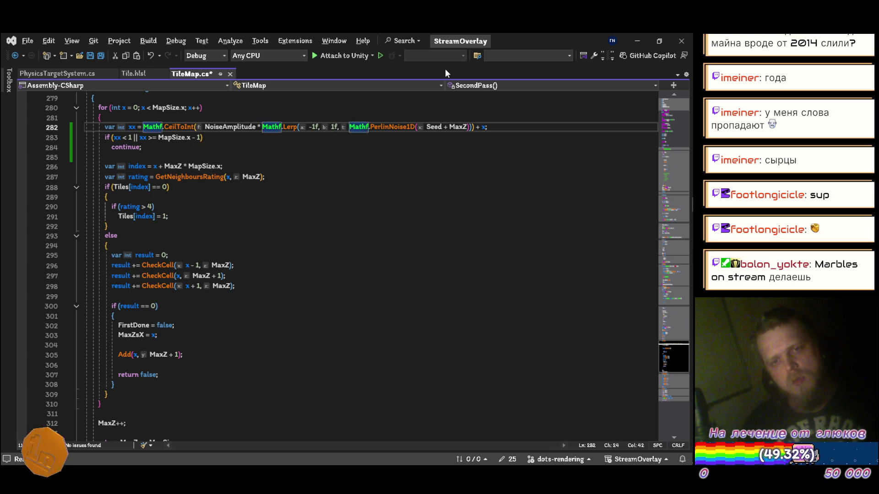
pyautogui.hotkey('ctrl', 'shift', 'l')
pyautogui.hotkey('ctrl', 'shift', 'l')
pyautogui.hotkey('ctrl', 'shift', 'l')
pyautogui.hotkey('ctrl', 's')
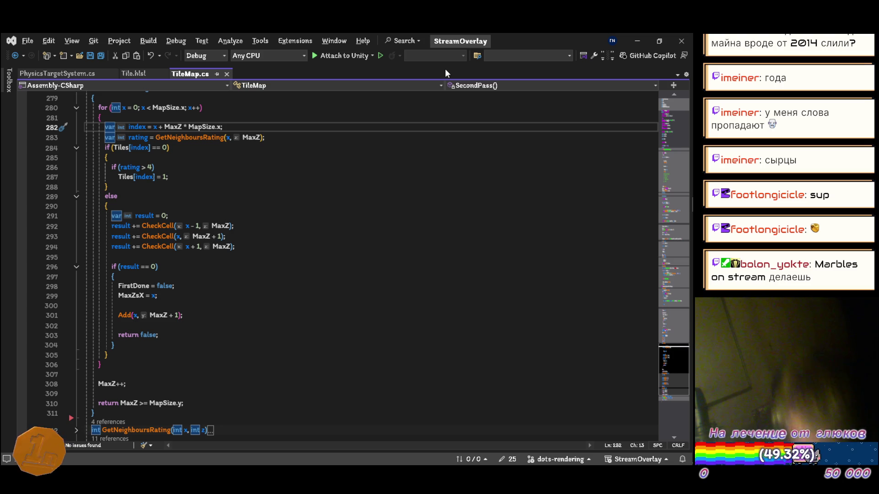
pyautogui.press('Down')
pyautogui.press('Down')
pyautogui.press('Down')
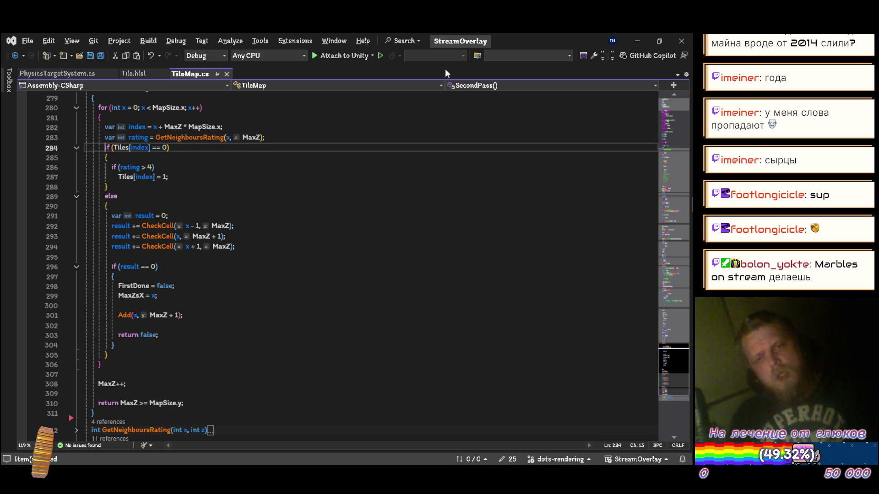
pyautogui.press('Right')
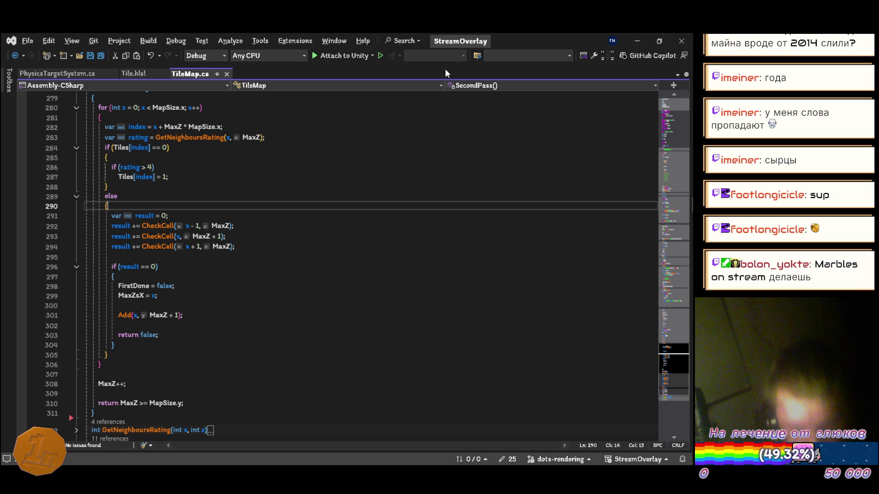
pyautogui.press('Down')
pyautogui.press('Down')
pyautogui.press('Down')
pyautogui.press('Down')
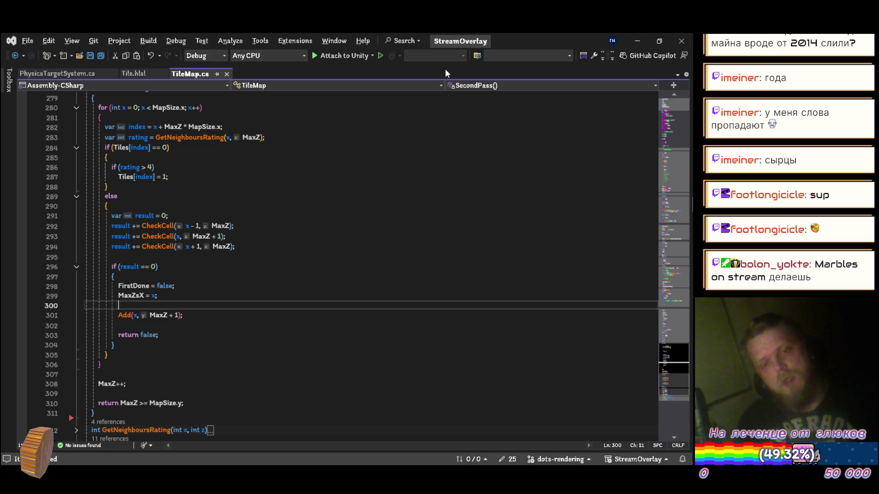
# Step: Add an else branch with var noise = NoiseAmplitude * Mathf.PerlinNoise1D(Seed + x), and save
pyautogui.press('End')
pyautogui.press('Return')
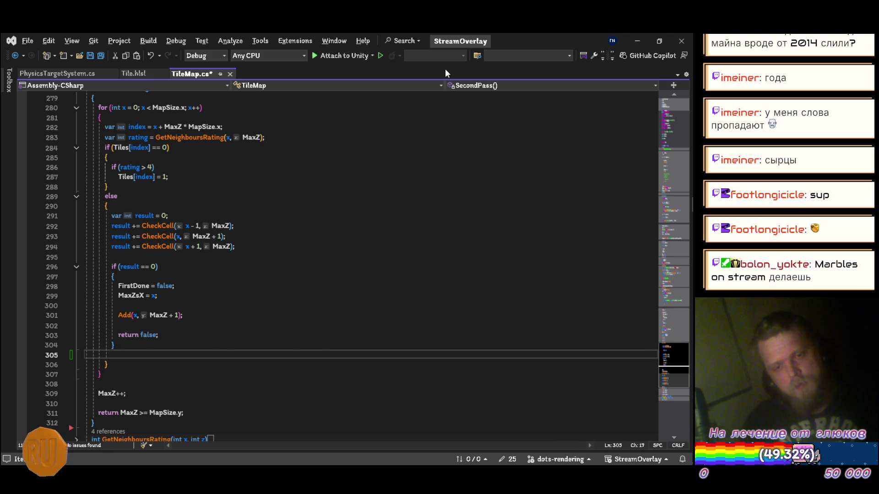
pyautogui.write('else')
pyautogui.press('Tab')
pyautogui.press('Tab')
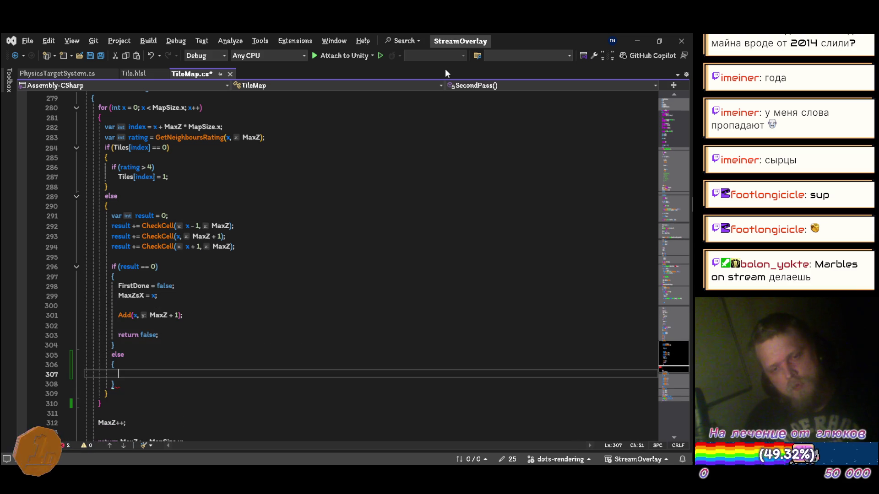
pyautogui.write('var noise = ')
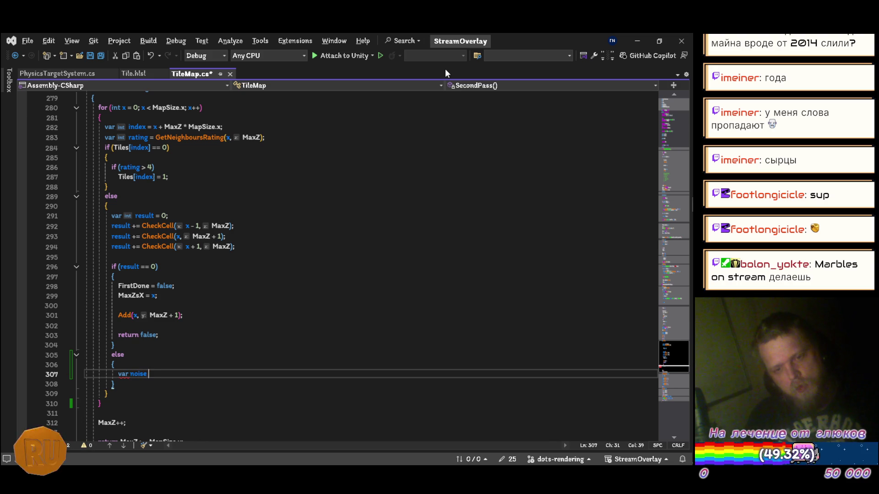
pyautogui.write('NoiseAmplitude')
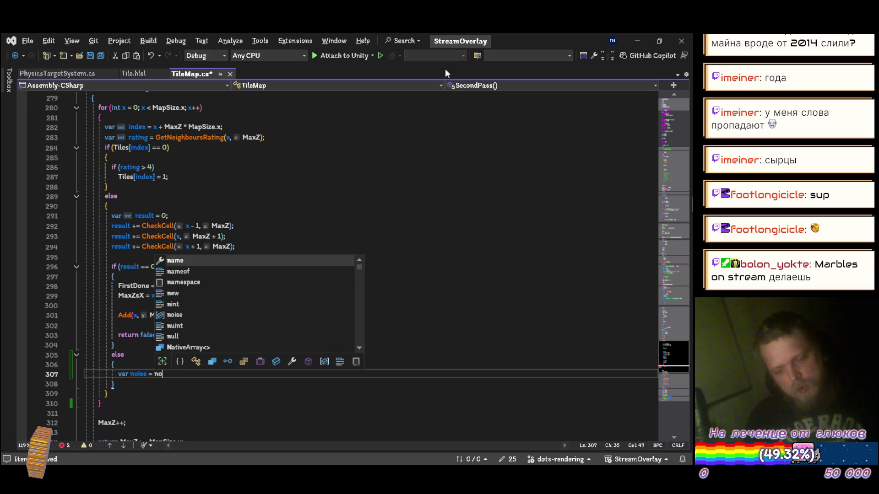
pyautogui.write(' * ma')
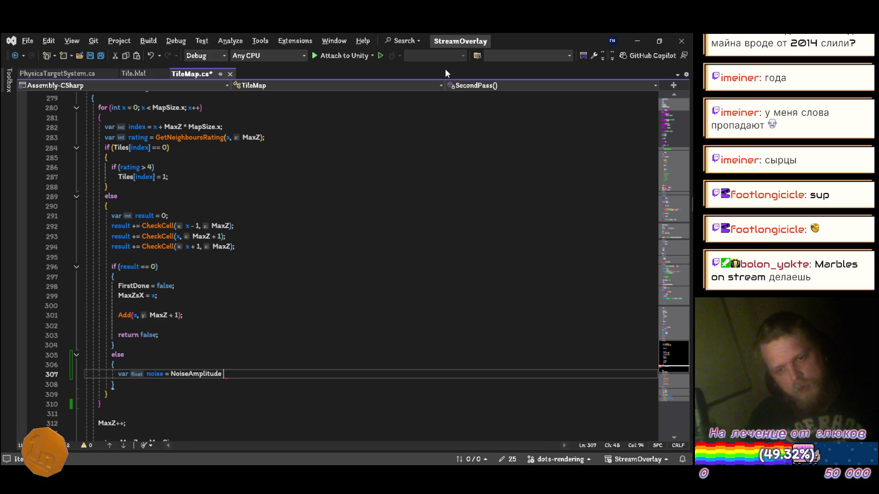
pyautogui.write('t')
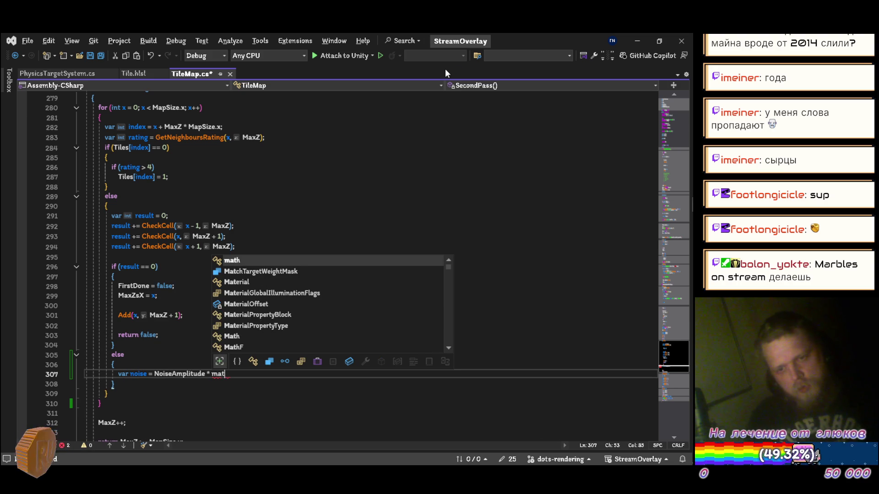
pyautogui.write('hf')
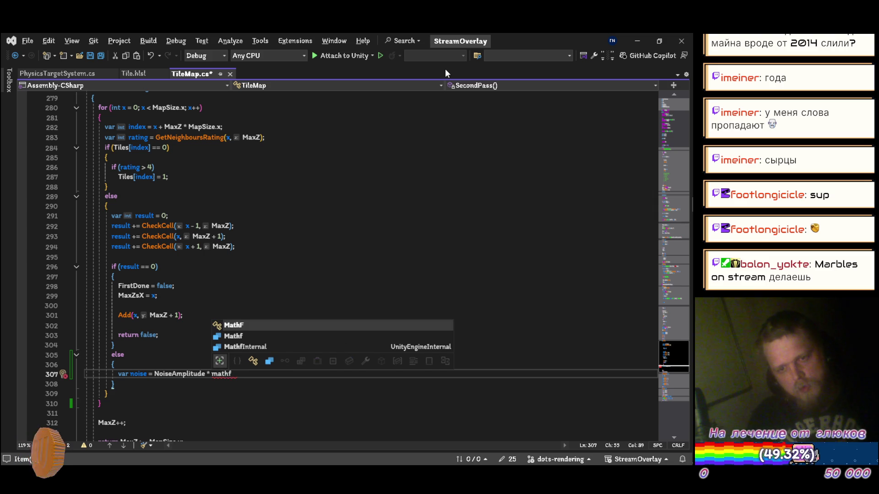
pyautogui.write('.perl')
pyautogui.press('Down')
pyautogui.press('Tab')
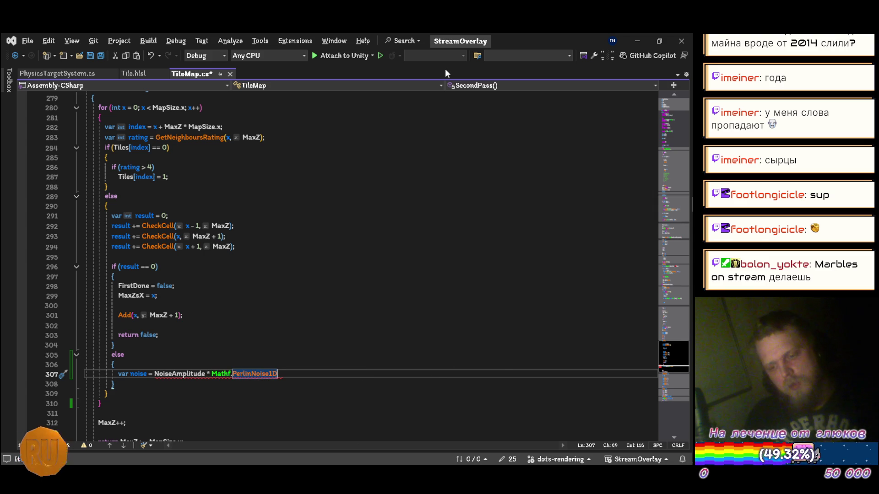
pyautogui.write('(see')
pyautogui.press('Tab')
pyautogui.write('+ x)')
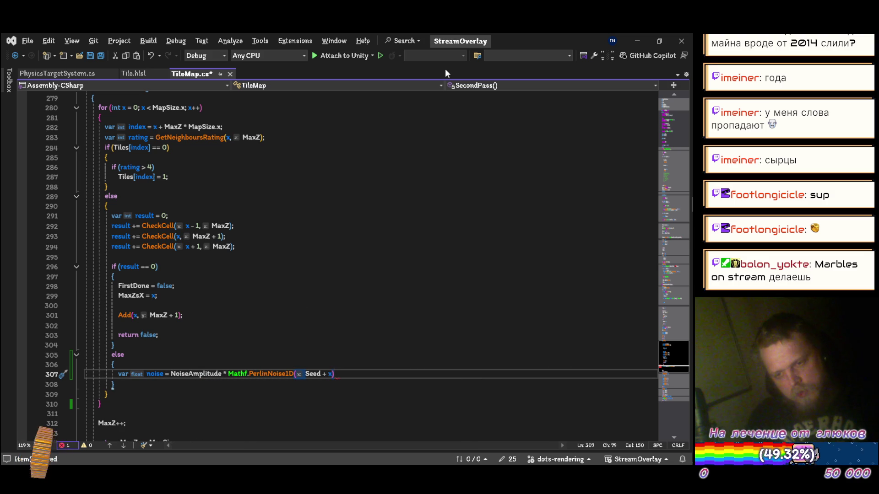
pyautogui.write(';')
pyautogui.hotkey('ctrl', 's')
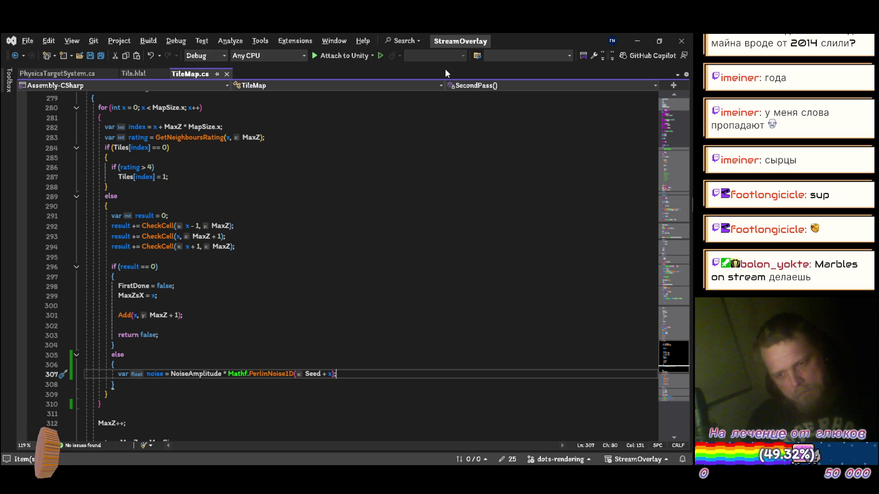
# Step: Change the noise sample input from Seed + x to Seed + MaxZ and save
pyautogui.press('Left')
pyautogui.press('Left')
pyautogui.press('BackSpace')
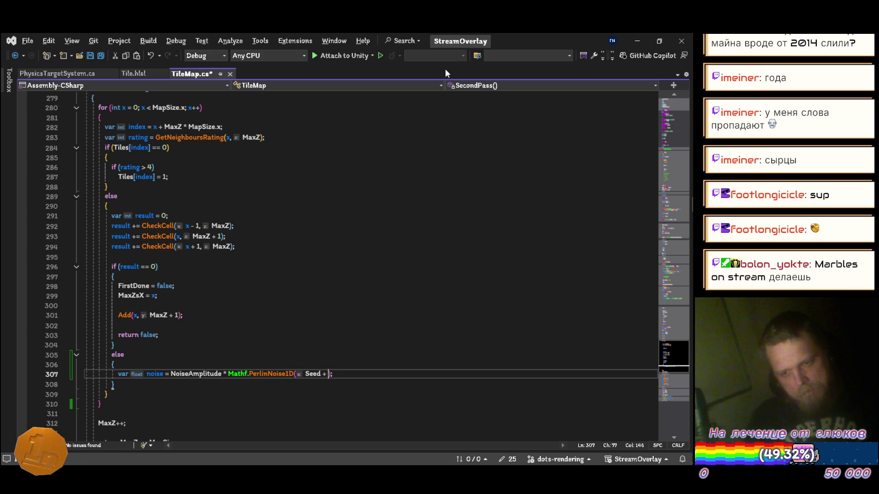
pyautogui.write('maxz')
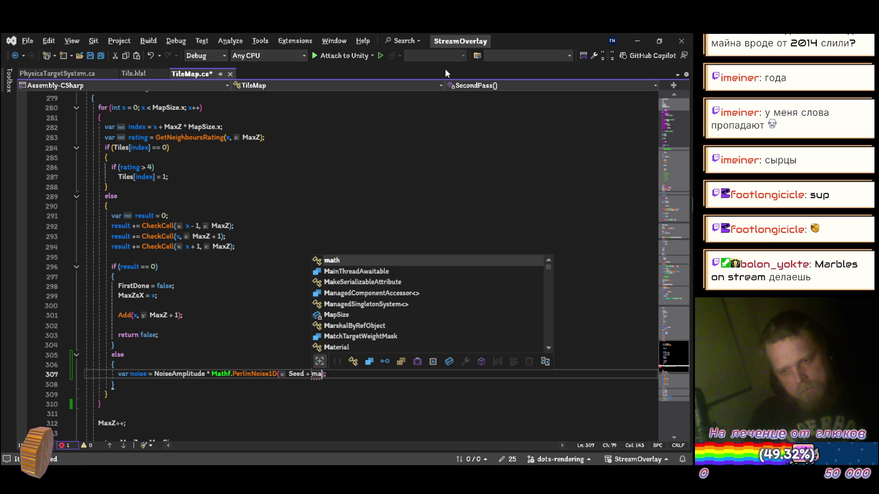
pyautogui.press('Tab')
pyautogui.hotkey('ctrl', 's')
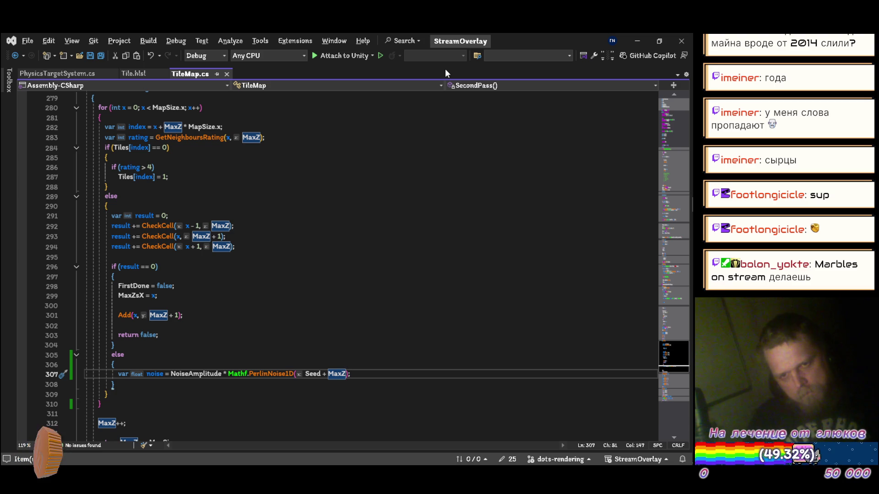
pyautogui.write(')')
pyautogui.press('End')
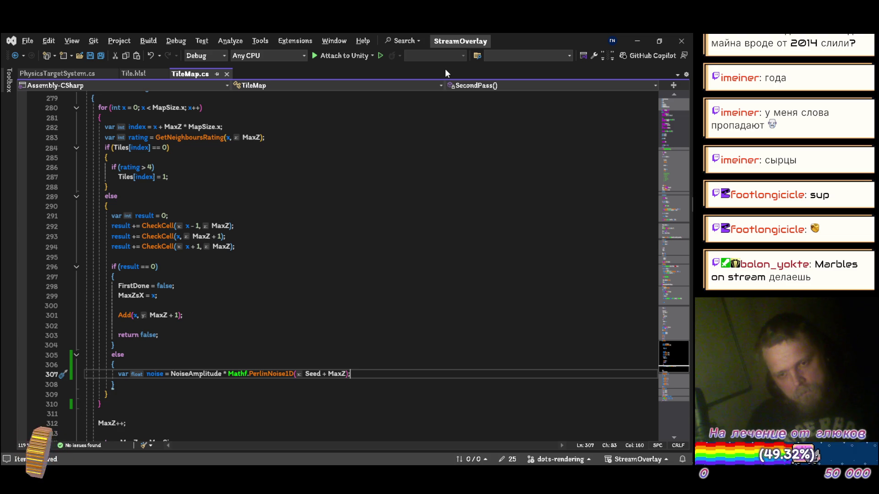
# Step: Insert Tiles[index] = 0; above the noise line and begin an x += line below it
pyautogui.hotkey('ctrl', 'Return')
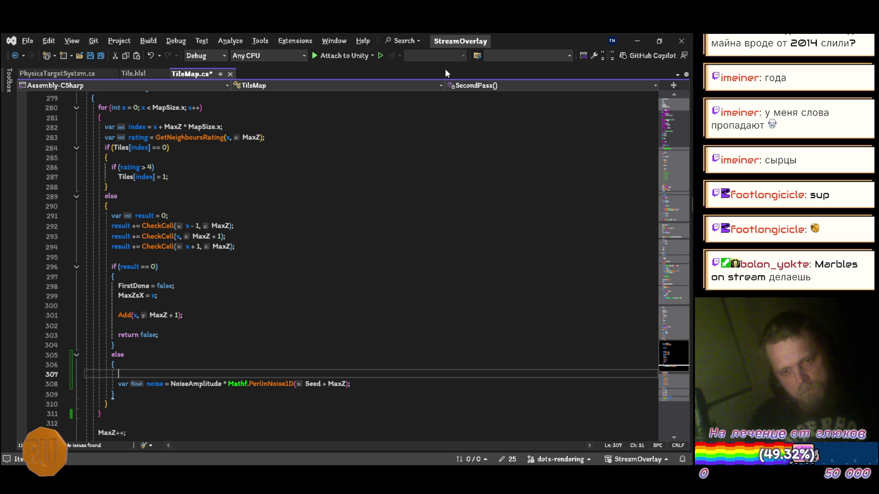
pyautogui.write('tiles')
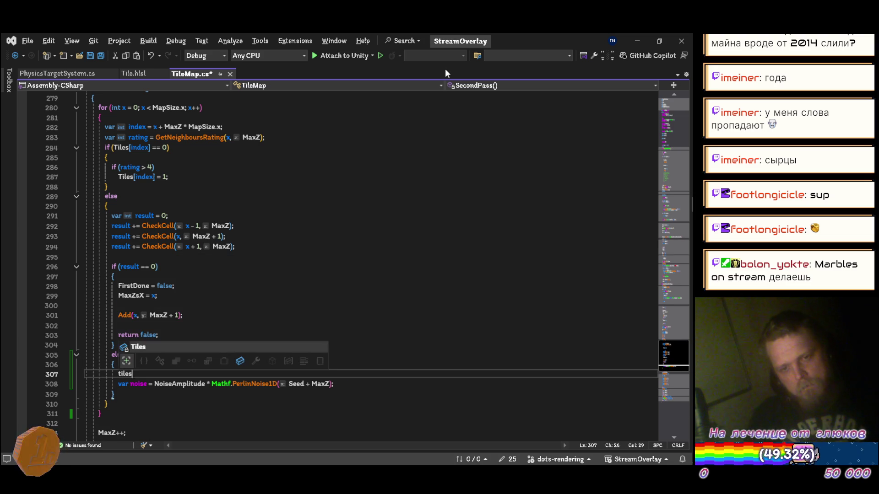
pyautogui.write('[inde')
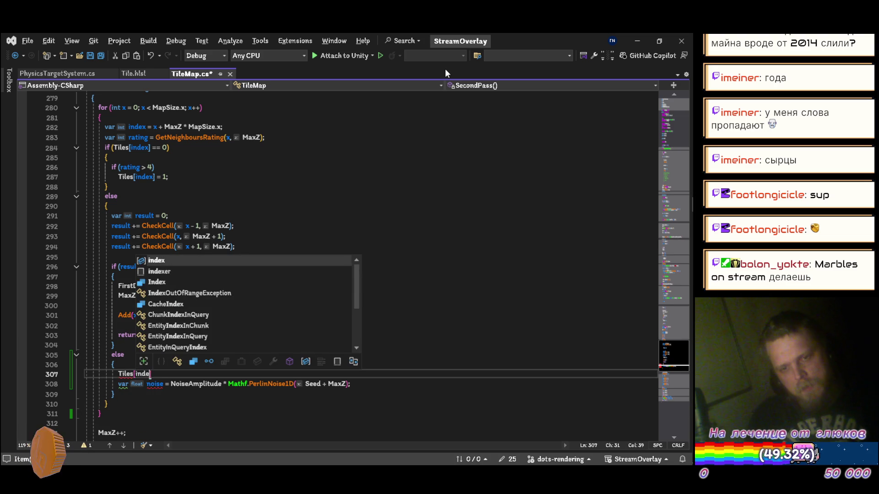
pyautogui.write('x] = 0;')
pyautogui.hotkey('ctrl', 's')
pyautogui.press('Return')
pyautogui.press('Down')
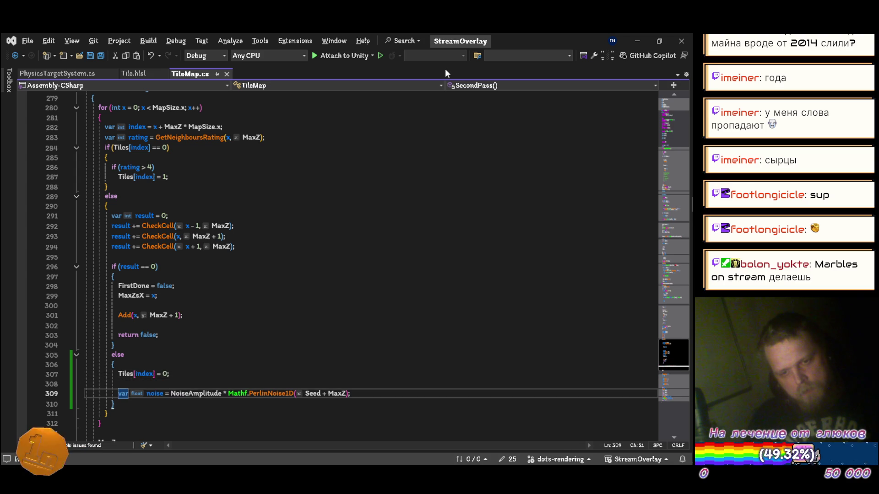
pyautogui.press('End')
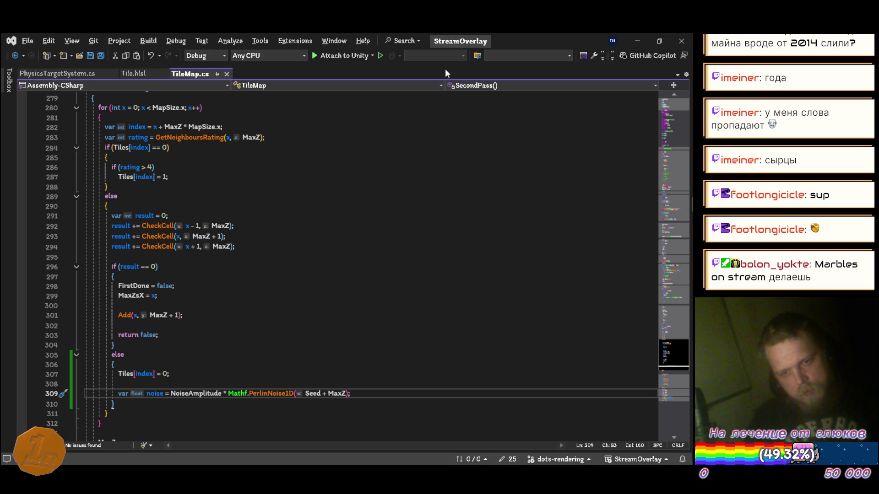
pyautogui.press('Return')
pyautogui.write('x +=')
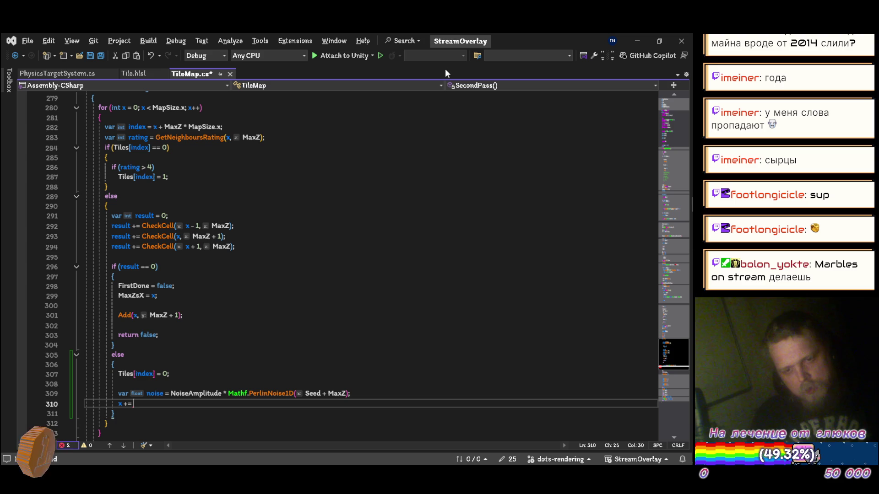
# Step: Wrap the PerlinNoise1D sample in Mathf.Clamp01 inside a parenthesised NoiseAmplitude product
pyautogui.press('Up')
pyautogui.hotkey('ctrl', 'Right')
pyautogui.hotkey('ctrl', 'Right')
pyautogui.write('(')
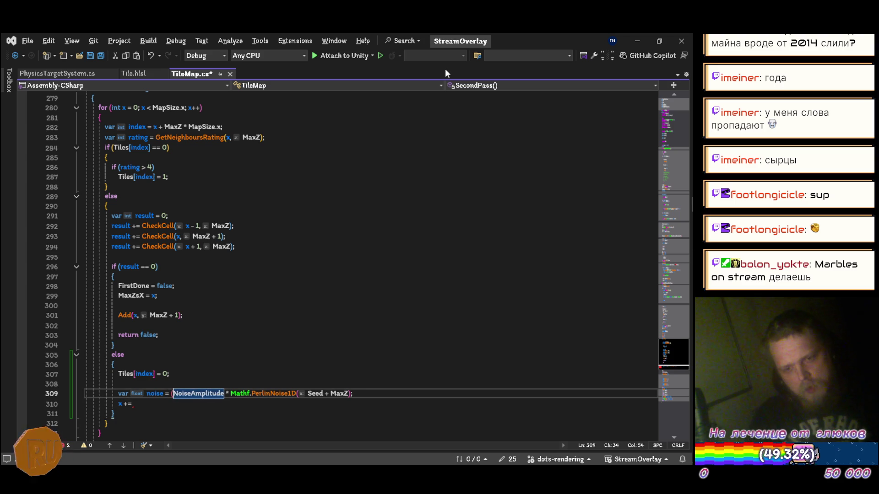
pyautogui.press('BackSpace')
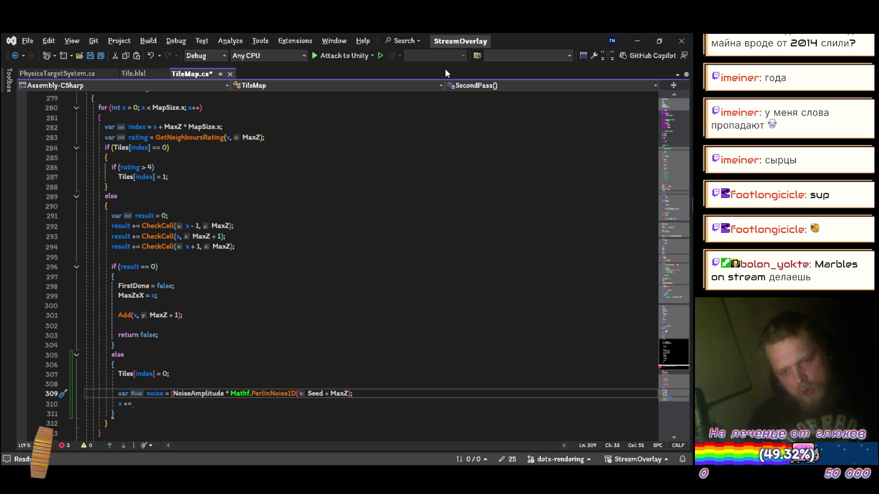
pyautogui.write('(')
pyautogui.hotkey('ctrl', 'Right')
pyautogui.hotkey('ctrl', 'Right')
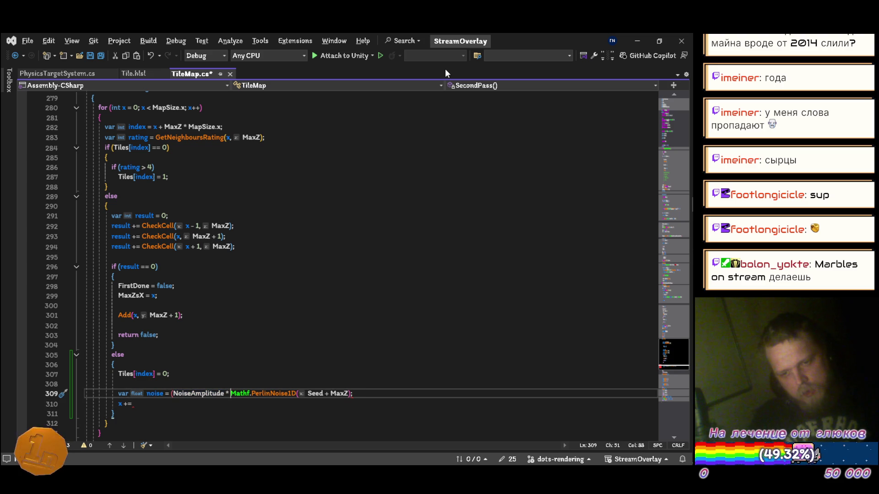
pyautogui.write('mat')
pyautogui.press('Tab')
pyautogui.hotkey('ctrl', 'Left')
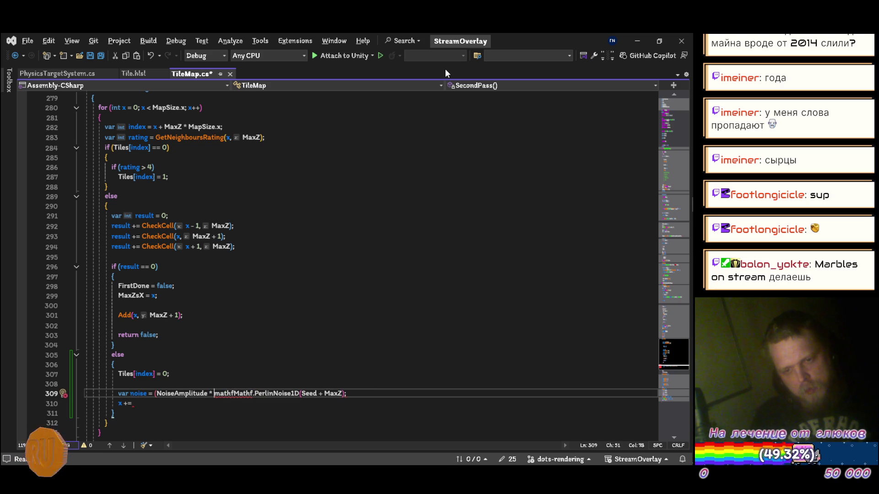
pyautogui.press('Right')
pyautogui.press('Right')
pyautogui.press('Right')
pyautogui.write('.Clam')
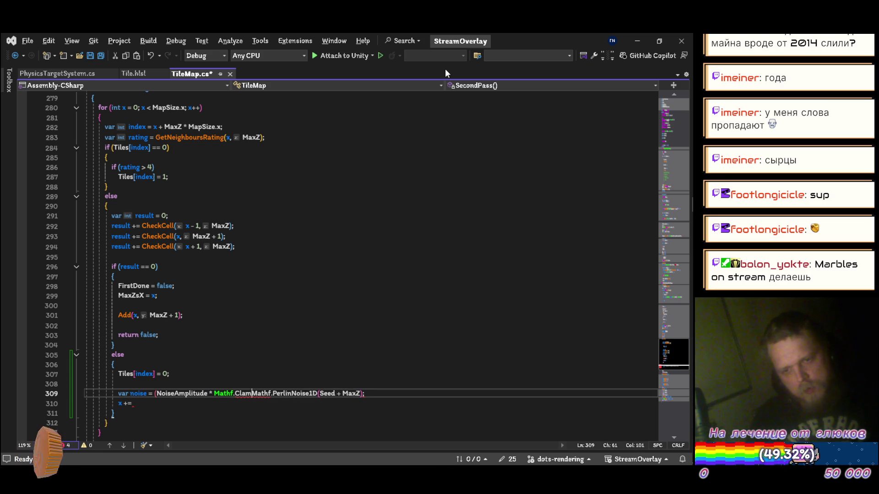
pyautogui.write('p01(')
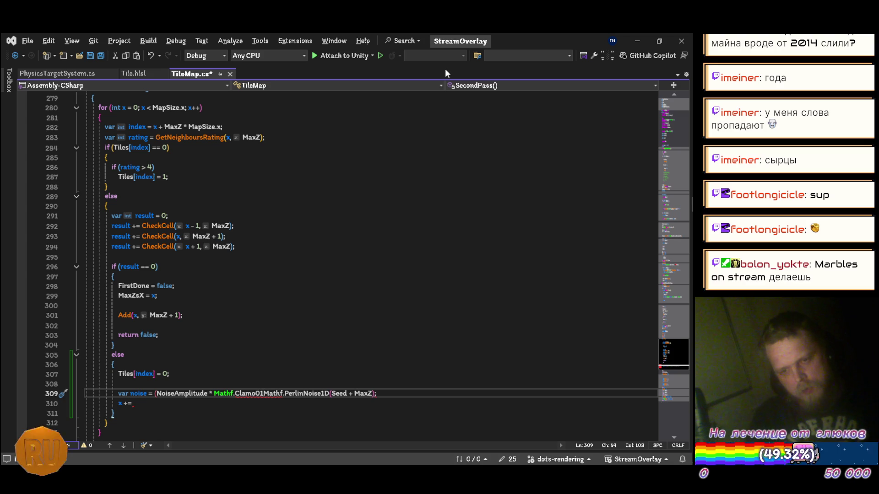
pyautogui.press('End')
pyautogui.press('Left')
pyautogui.write(')')
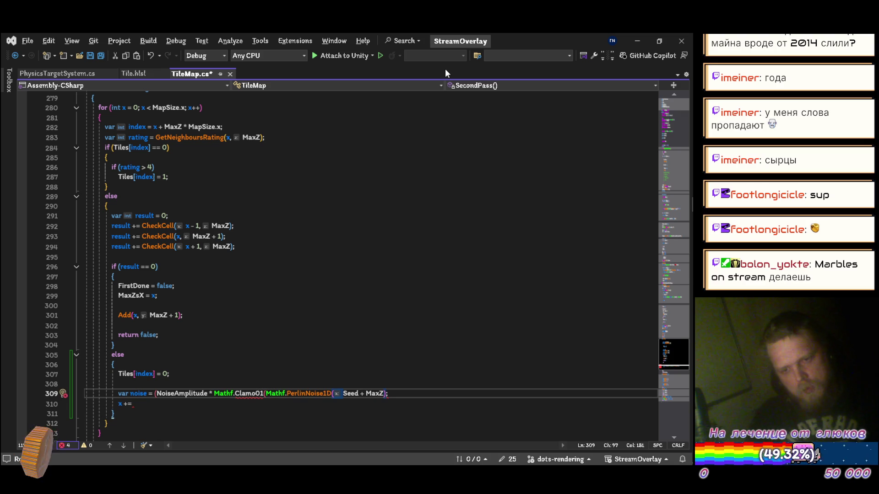
# Step: Begin wrapping the parenthesised noise expression in a Mathf.Ceil call
pyautogui.press('Left')
pyautogui.press('Left')
pyautogui.press('Left')
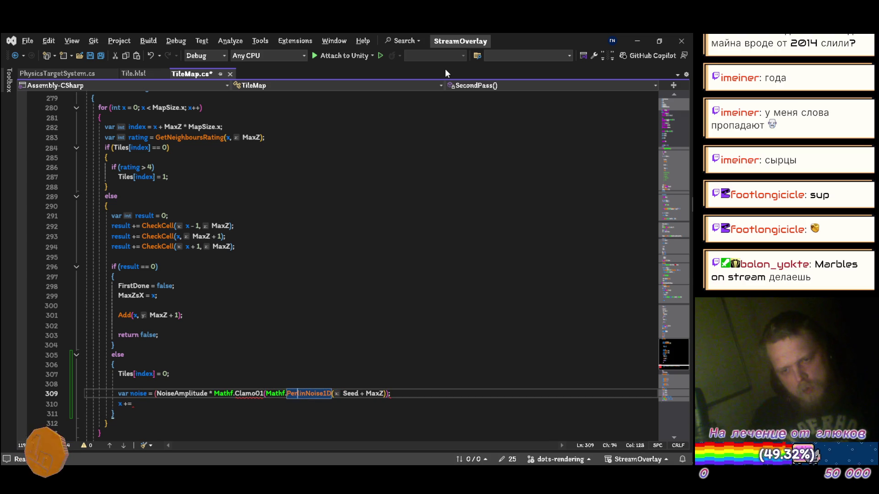
pyautogui.press('Left')
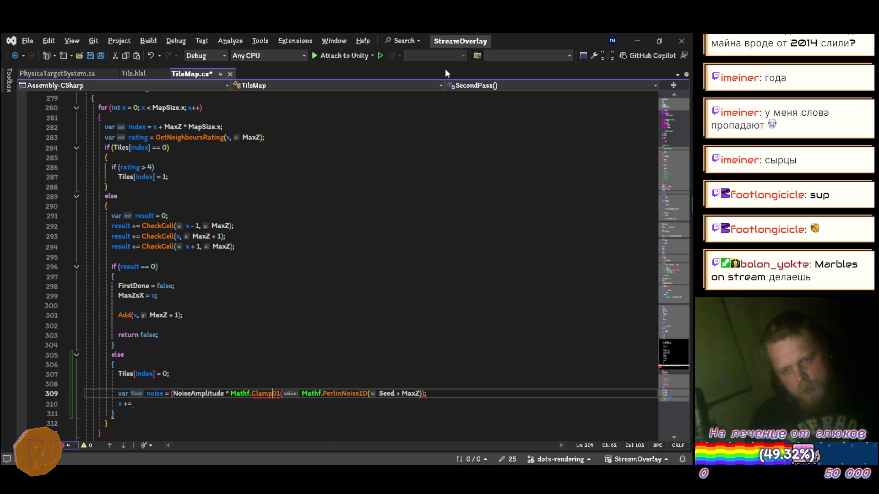
pyautogui.hotkey('ctrl', 'Left')
pyautogui.hotkey('ctrl', 'Left')
pyautogui.hotkey('ctrl', 'Left')
pyautogui.write('mathf.c')
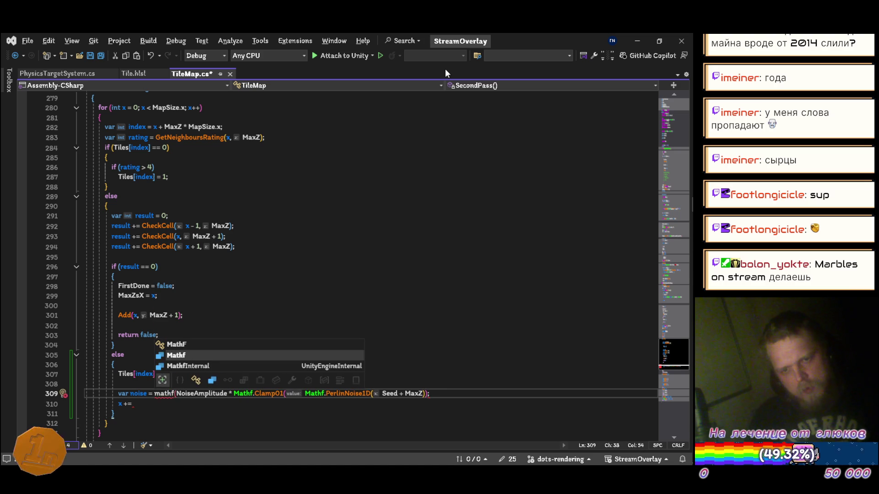
pyautogui.write('eil')
# Step: Round the noise with Mathf.CeilToInt, add x += noise; and Tiles[x + MaxZ * MapSize.x] = 1;, and save
pyautogui.press('Down')
pyautogui.press('Tab')
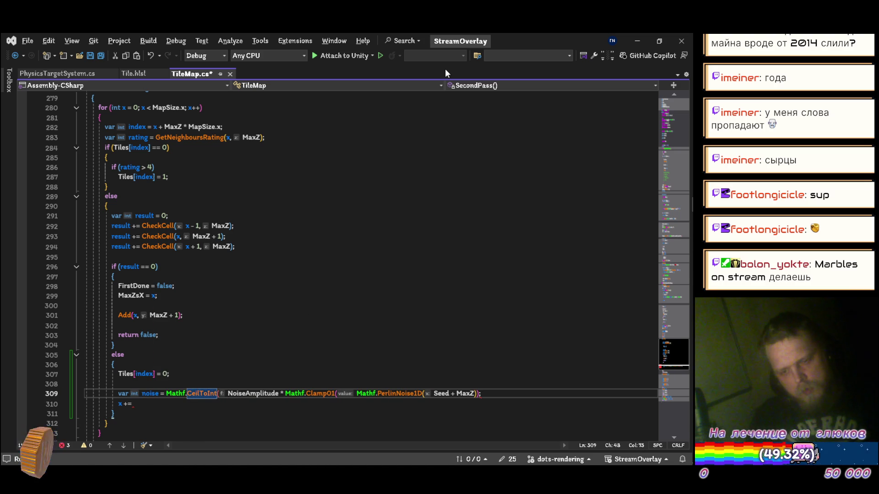
pyautogui.hotkey('ctrl', 's')
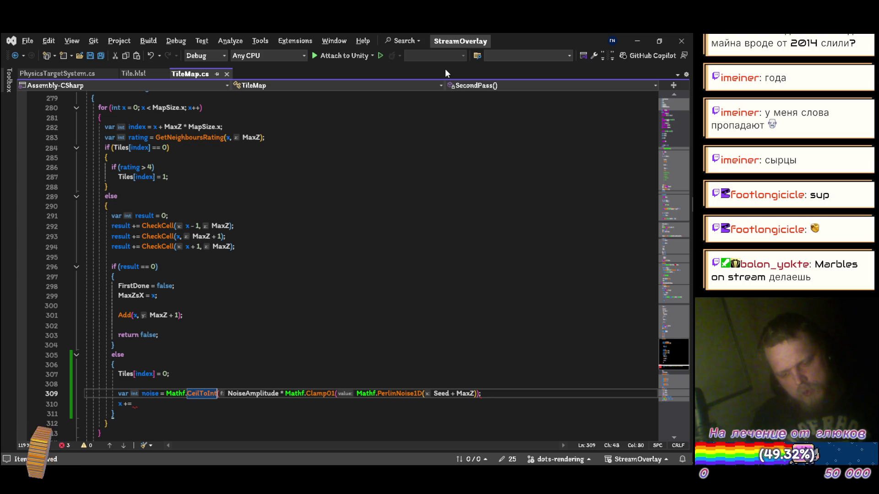
pyautogui.press('Down')
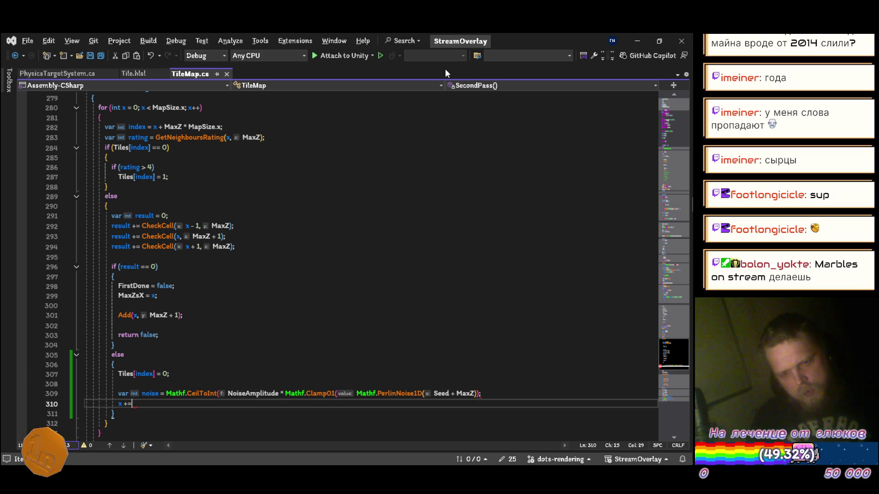
pyautogui.write(' nois')
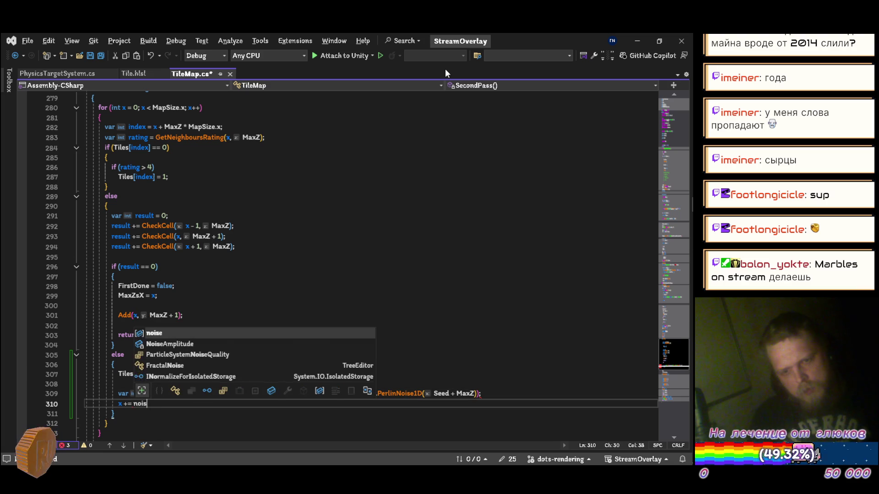
pyautogui.write('e;')
pyautogui.press('Return')
pyautogui.press('Return')
pyautogui.write('tile[x + ')
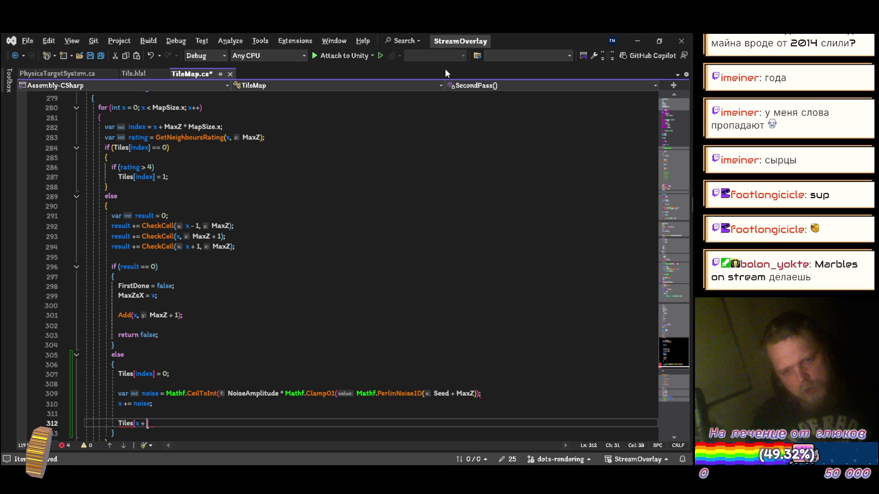
pyautogui.write('ma')
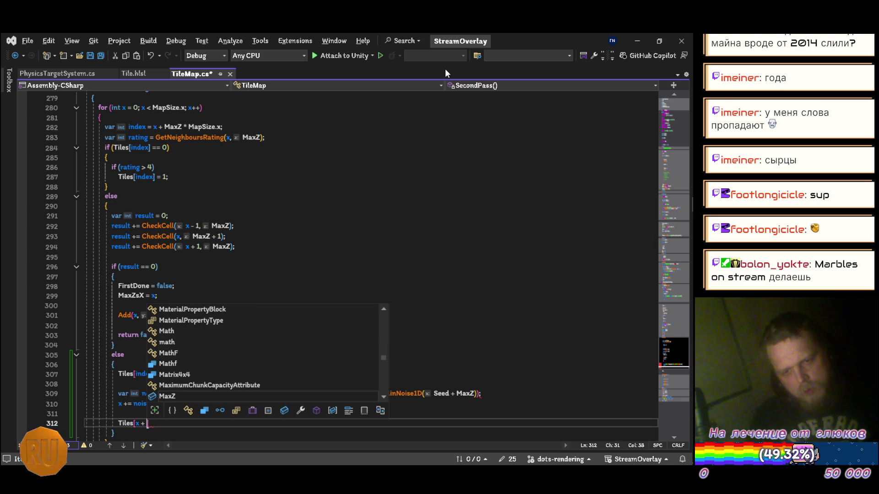
pyautogui.write('xz * maps')
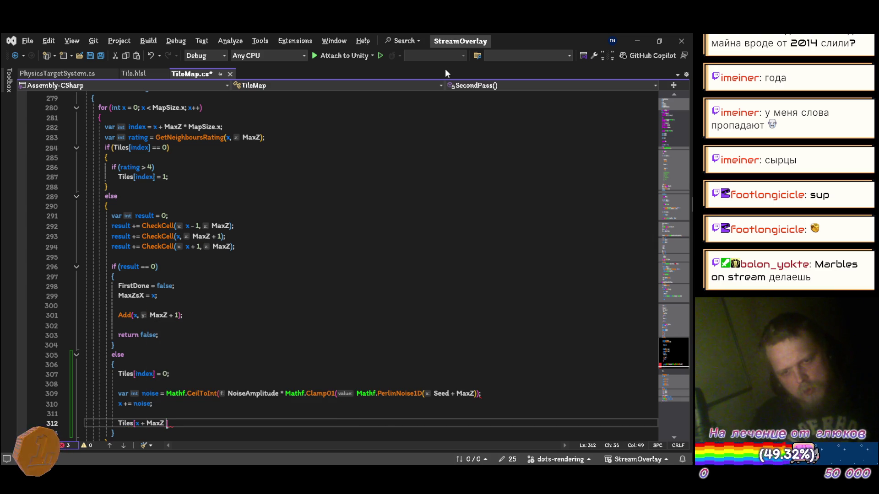
pyautogui.write('ize.')
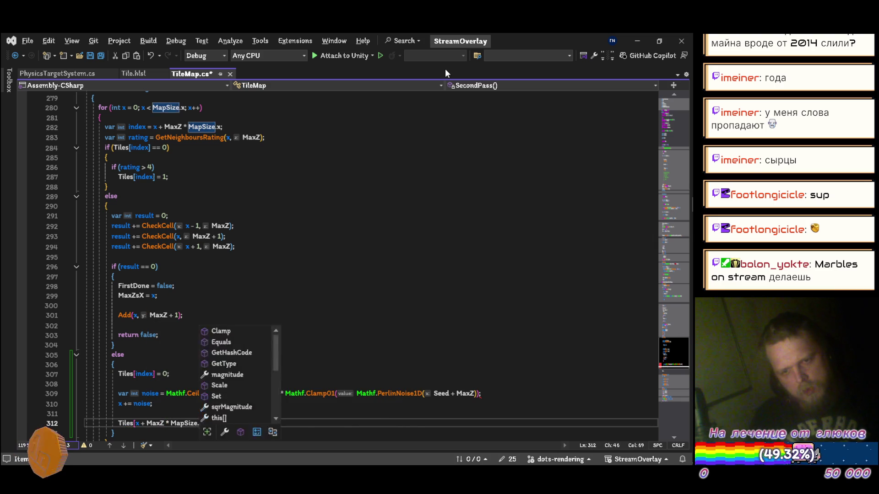
pyautogui.write('x] = ')
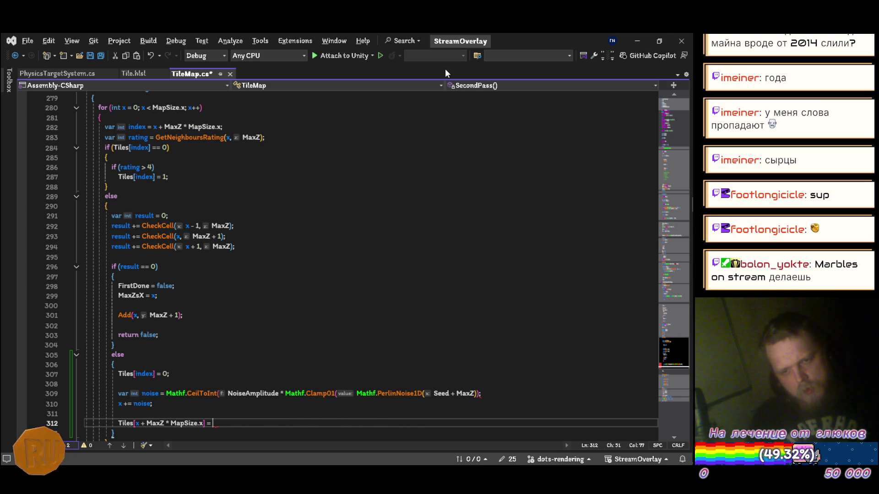
pyautogui.write('1;')
pyautogui.hotkey('ctrl', 's')
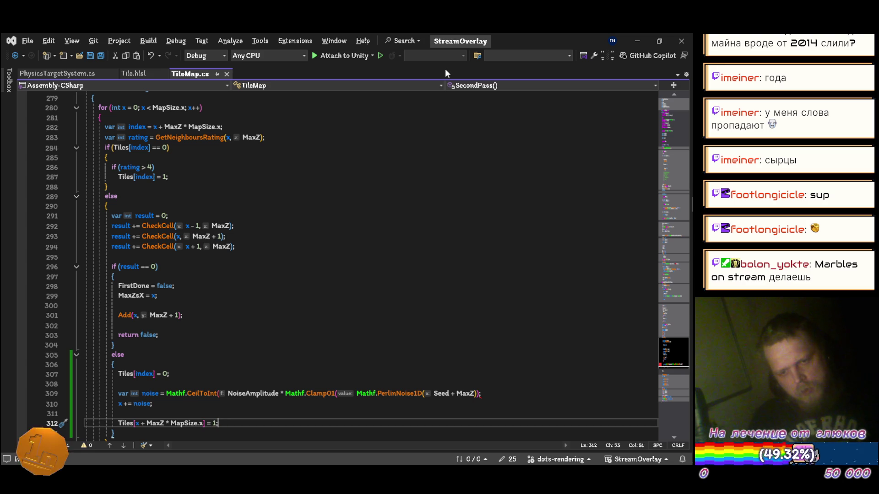
# Step: Add the missing closing parenthesis to the noise line and let Unity compile
pyautogui.press('Up')
pyautogui.press('Up')
pyautogui.press('Up')
pyautogui.press('End')
pyautogui.press('Left')
pyautogui.write(')')
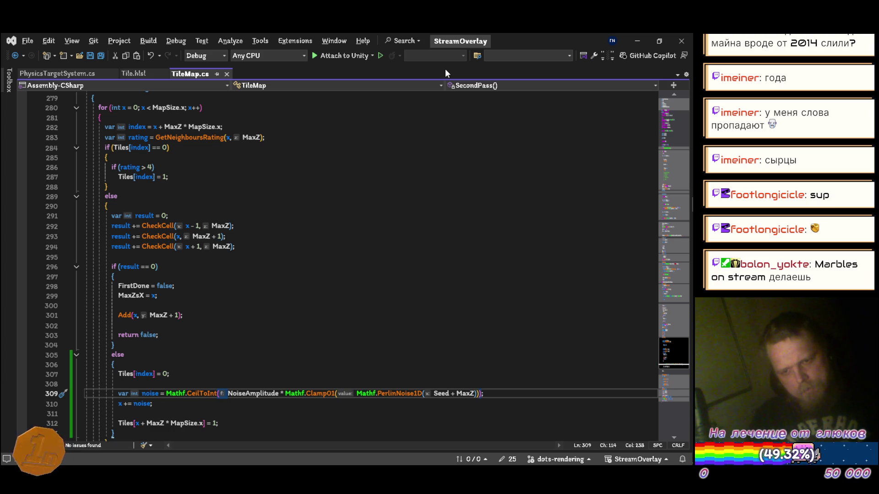
pyautogui.hotkey('alt', 'Tab')
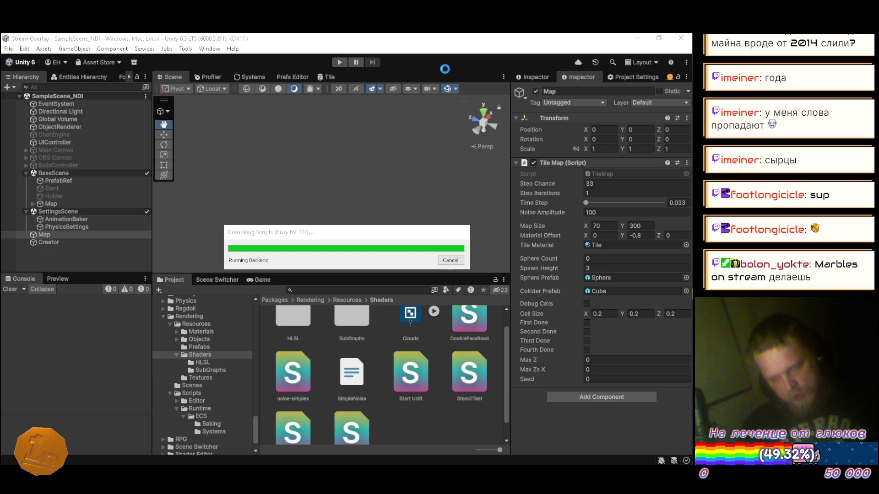
# Step: After x += noise, add if (x < 1 || x >= MapSize.x - 1) continue; and save
pyautogui.hotkey('alt', 'Tab')
pyautogui.scroll(-2, 282, 375)
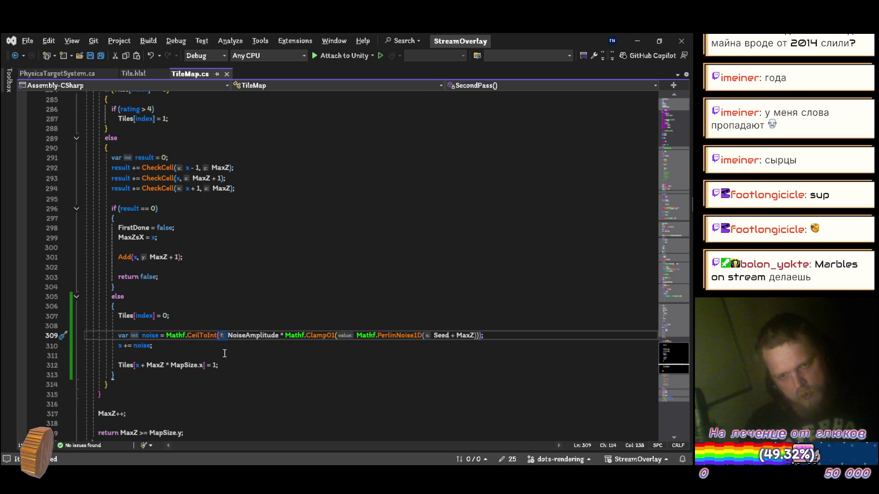
pyautogui.click(190, 342)
pyautogui.press('Return')
pyautogui.write('if (x')
pyautogui.write(' < 1')
pyautogui.write(' || ')
pyautogui.write('x >= ma')
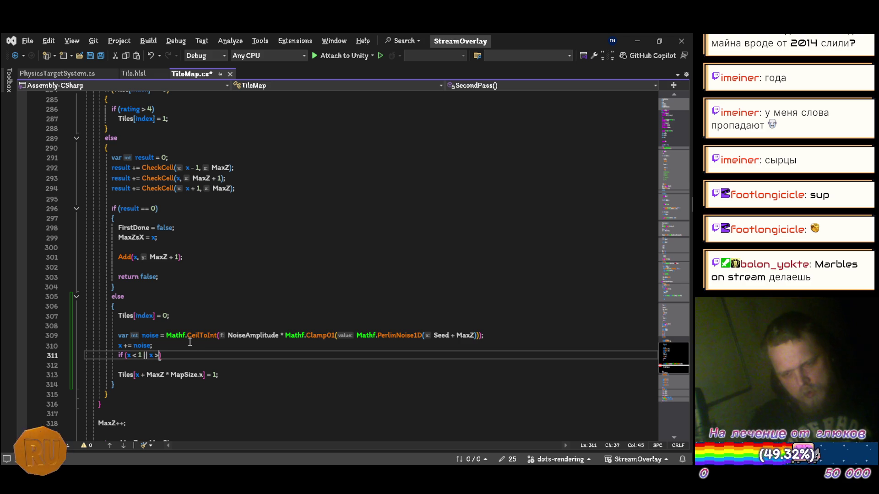
pyautogui.write('pS')
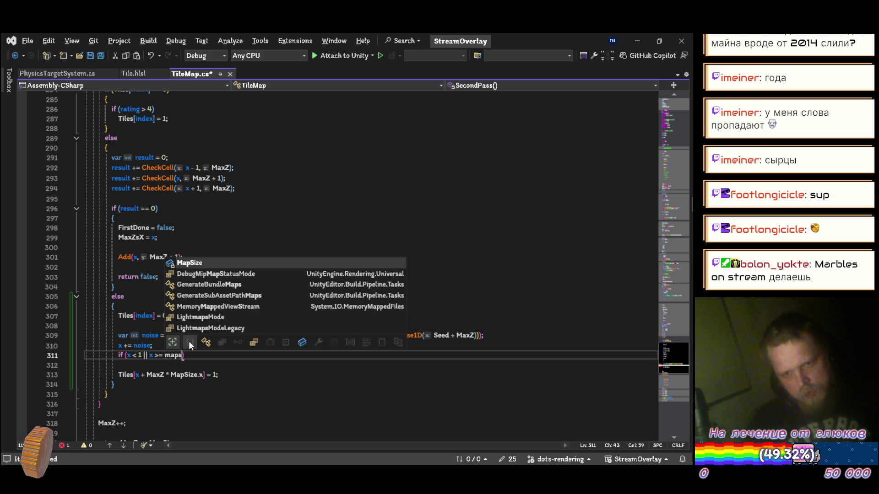
pyautogui.press('Tab')
pyautogui.write('.x')
pyautogui.write(' - 1')
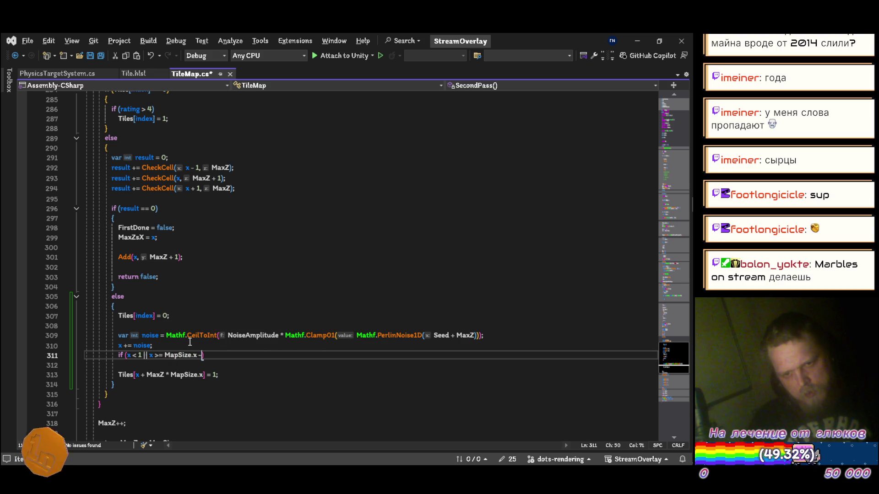
pyautogui.press('Return')
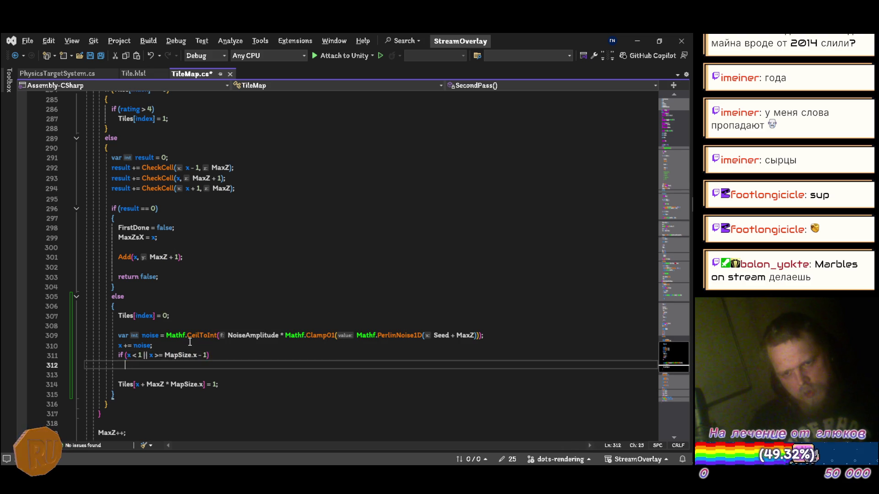
pyautogui.write('continue;')
pyautogui.hotkey('ctrl', 's')
pyautogui.press('Up')
pyautogui.press('Up')
pyautogui.press('Up')
pyautogui.press('Down')
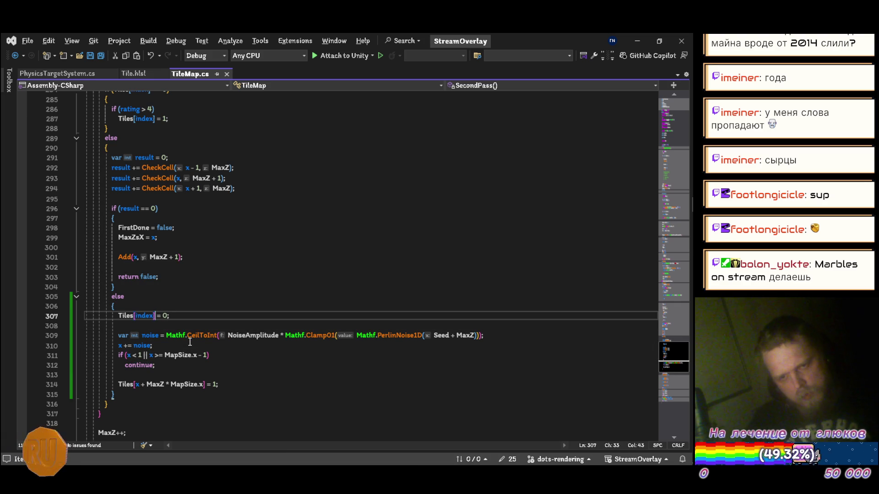
# Step: Reload the script in Unity, check PerlinNoise1D's Quick Info, and start play mode
pyautogui.hotkey('alt', 'Tab')
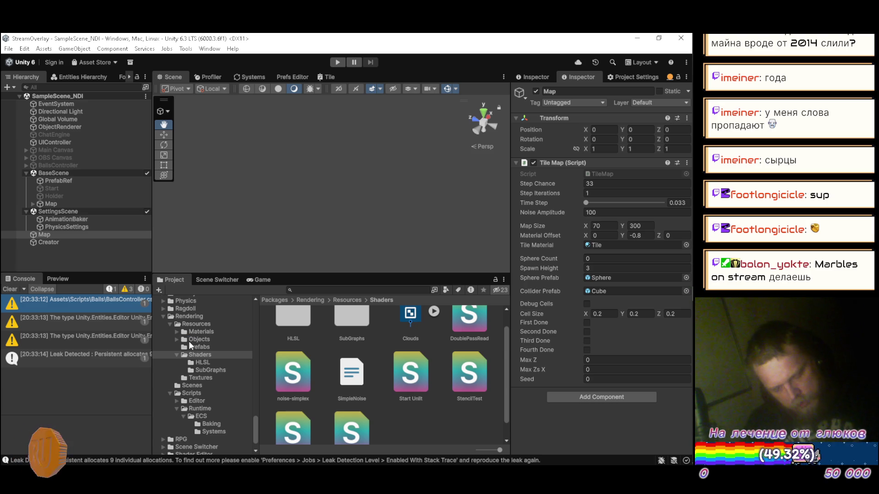
pyautogui.hotkey('alt', 'Tab')
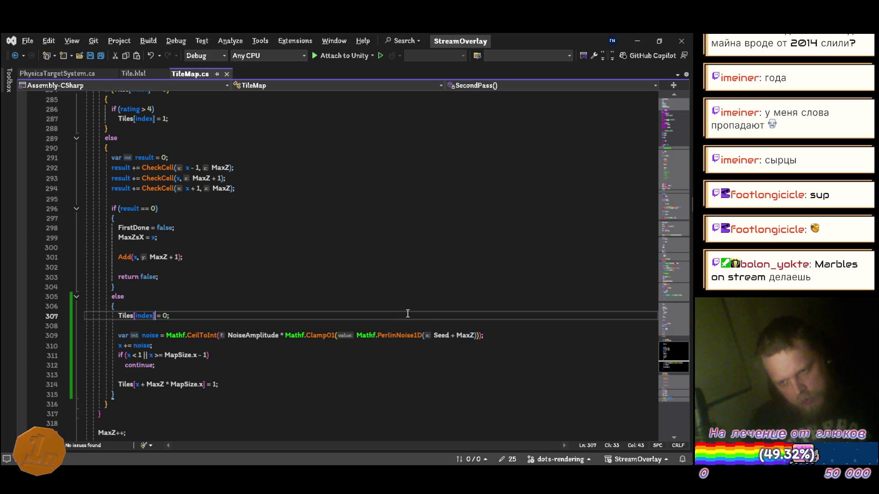
pyautogui.moveTo(398, 335)
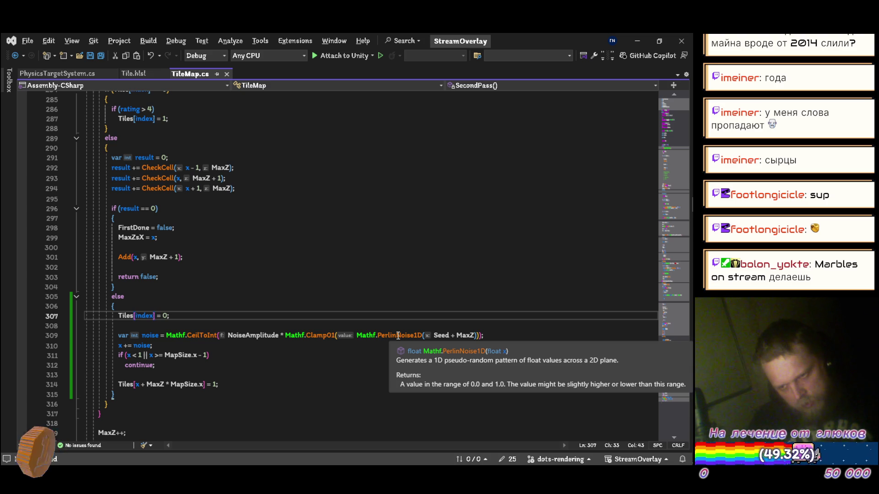
pyautogui.hotkey('alt', 'Tab')
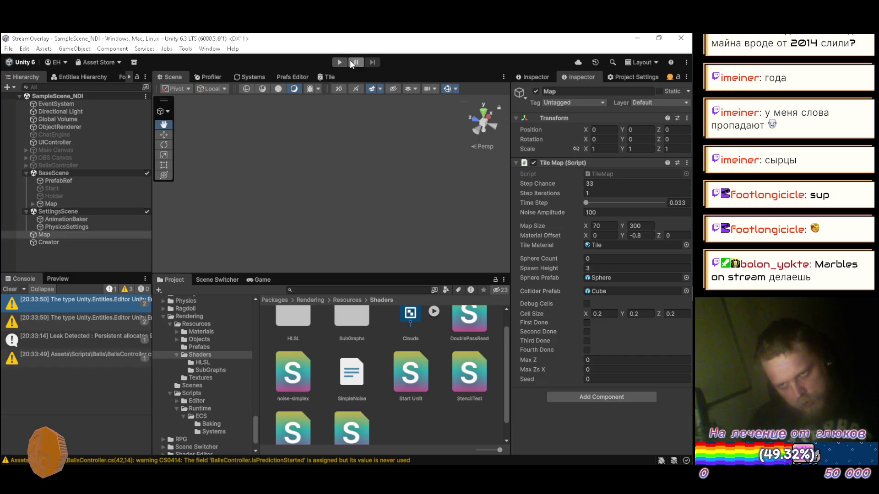
pyautogui.click(345, 61)
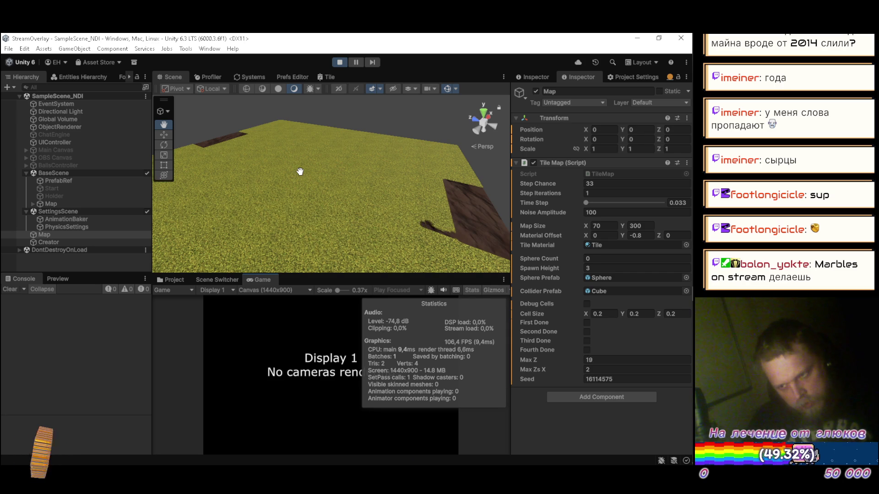
pyautogui.click(612, 193)
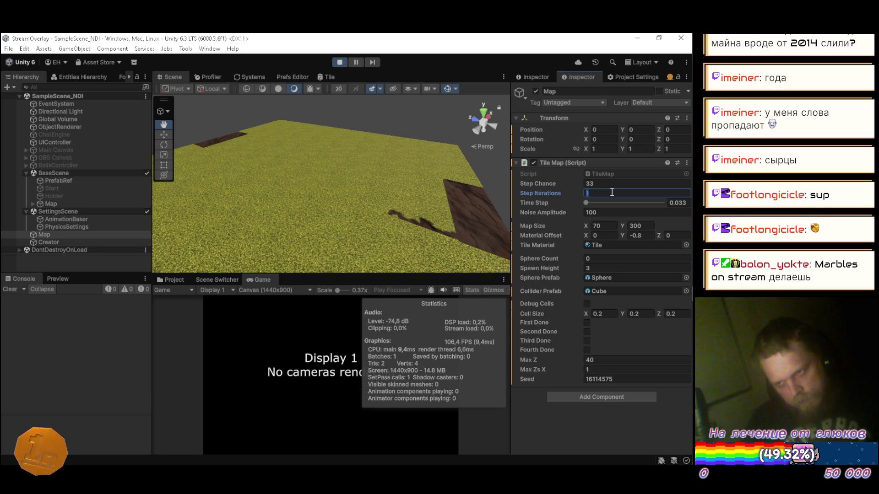
pyautogui.write('0')
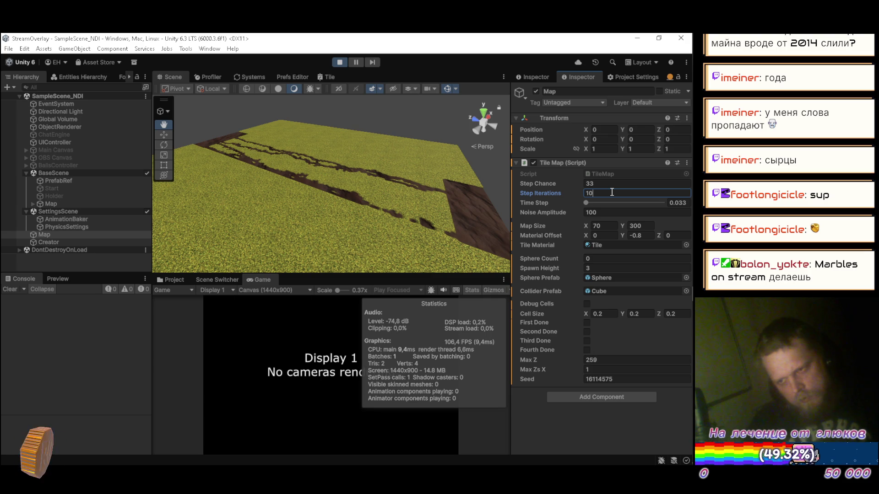
pyautogui.press('Return')
pyautogui.click(336, 62)
pyautogui.click(610, 212)
# Step: Set Noise Amplitude to 10 and Step Iterations to 10, then start play mode
pyautogui.write('10')
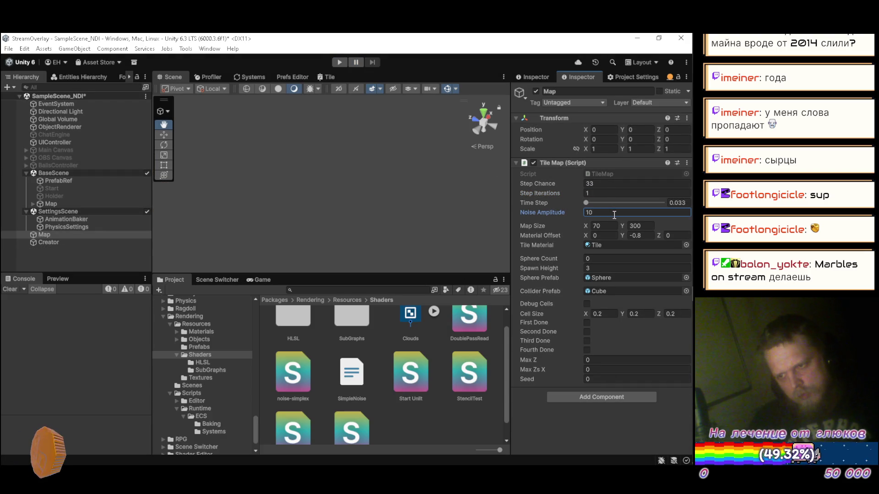
pyautogui.click(618, 193)
pyautogui.write('10')
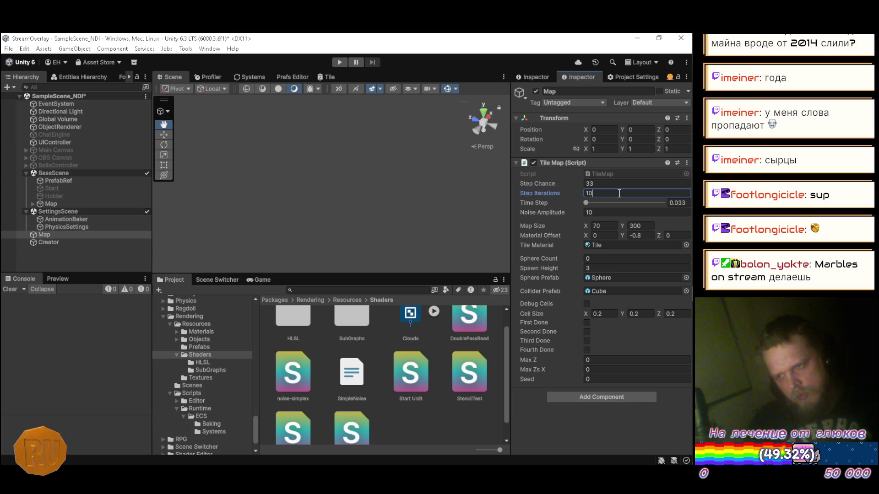
pyautogui.hotkey('alt', 'Tab')
pyautogui.hotkey('alt', 'Tab')
pyautogui.click(339, 63)
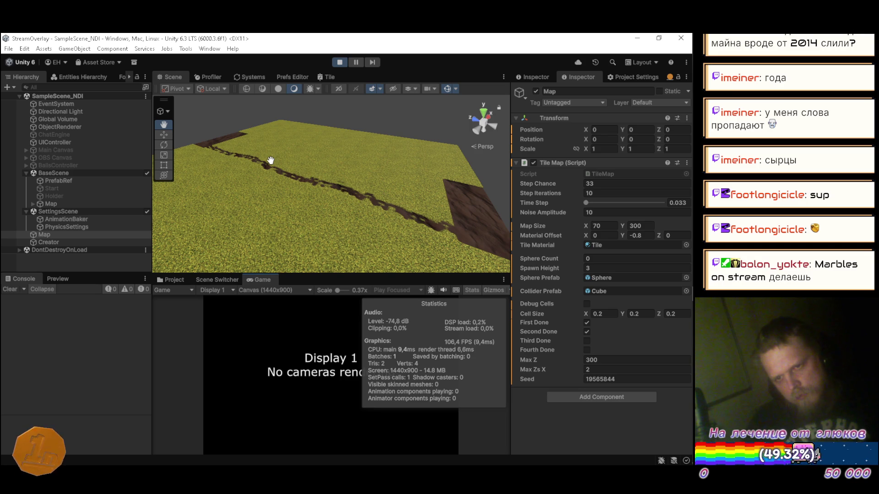
# Step: Inspect the dirt path with the Debug Cells overlay on, then restart play mode
pyautogui.moveTo(271, 160)
pyautogui.mouseDown()
pyautogui.moveTo(408, 172)
pyautogui.moveTo(301, 200)
pyautogui.moveTo(249, 192)
pyautogui.moveTo(241, 227)
pyautogui.moveTo(229, 178)
pyautogui.moveTo(215, 176)
pyautogui.moveTo(375, 197)
pyautogui.mouseUp()
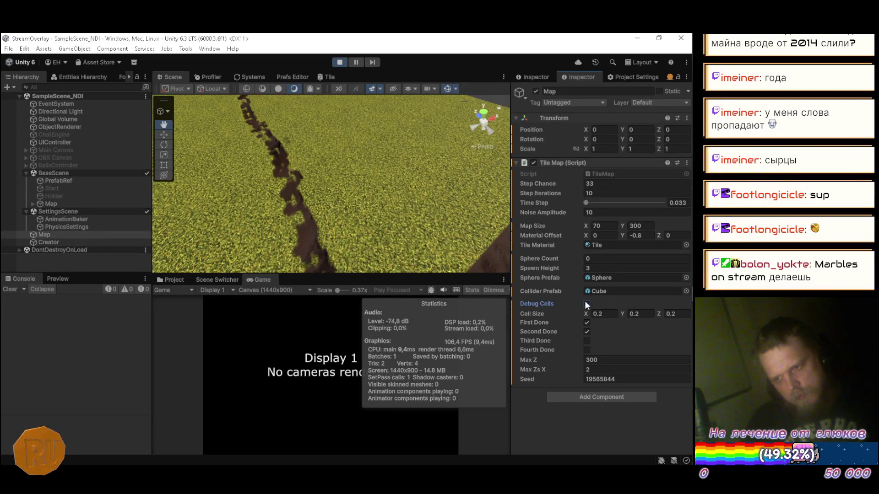
pyautogui.click(587, 303)
pyautogui.moveTo(457, 238)
pyautogui.mouseDown()
pyautogui.moveTo(436, 233)
pyautogui.moveTo(441, 224)
pyautogui.moveTo(399, 229)
pyautogui.moveTo(308, 190)
pyautogui.moveTo(352, 163)
pyautogui.moveTo(370, 196)
pyautogui.mouseUp()
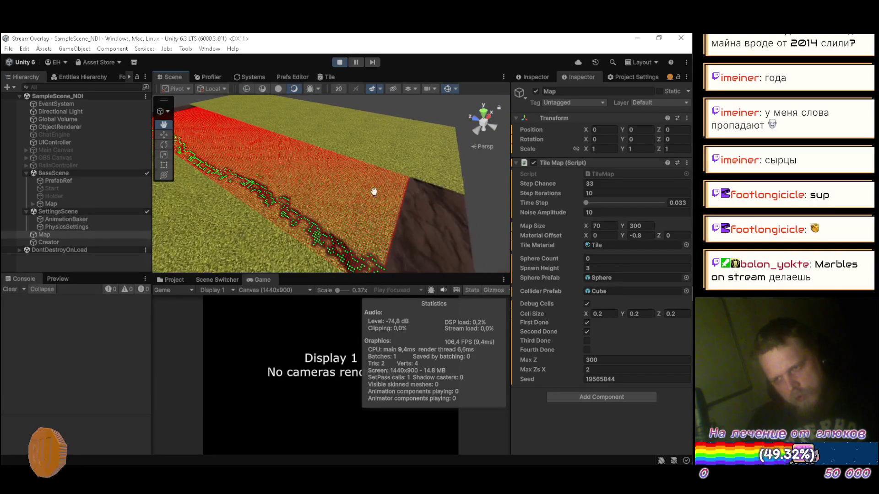
pyautogui.click(337, 62)
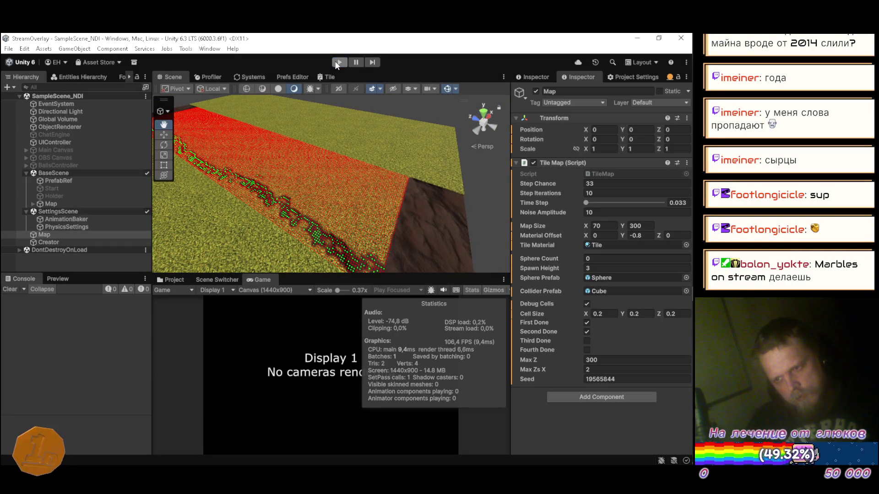
pyautogui.click(338, 63)
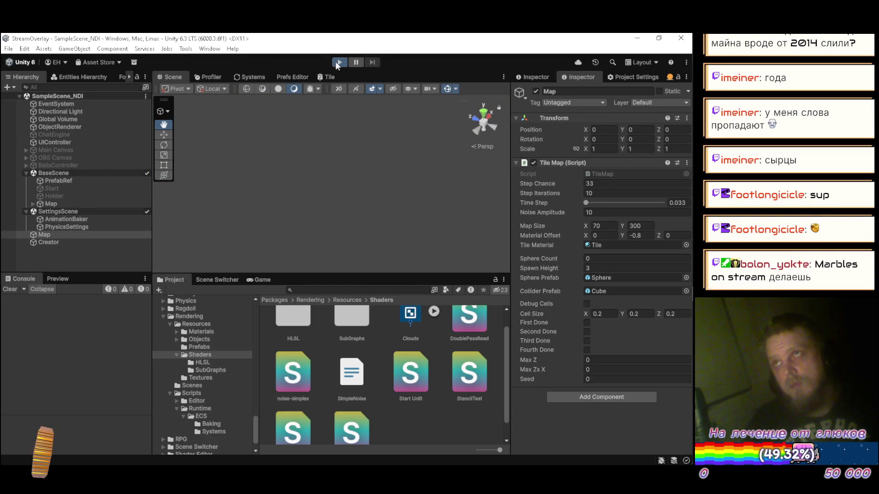
# Step: Watch the winding dirt path form on the grass map, then stop play mode
pyautogui.moveTo(323, 160)
pyautogui.mouseDown()
pyautogui.moveTo(310, 193)
pyautogui.moveTo(316, 202)
pyautogui.mouseUp()
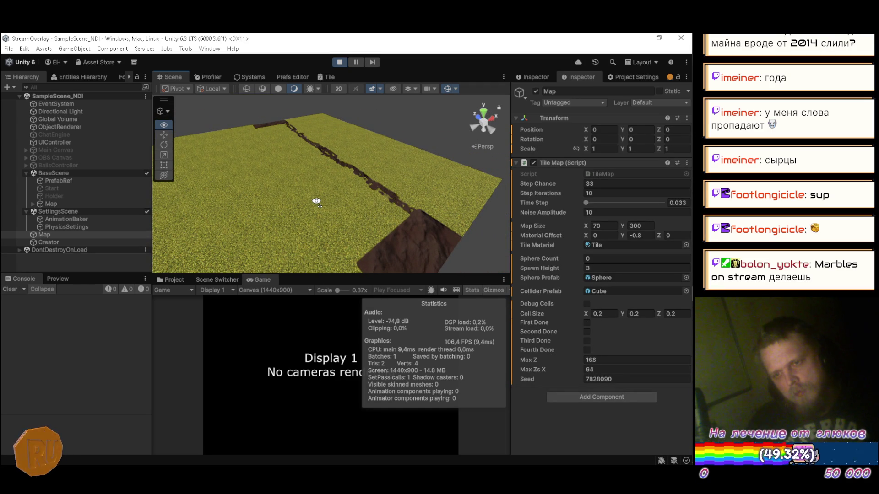
pyautogui.click(340, 62)
pyautogui.hotkey('alt', 'Tab')
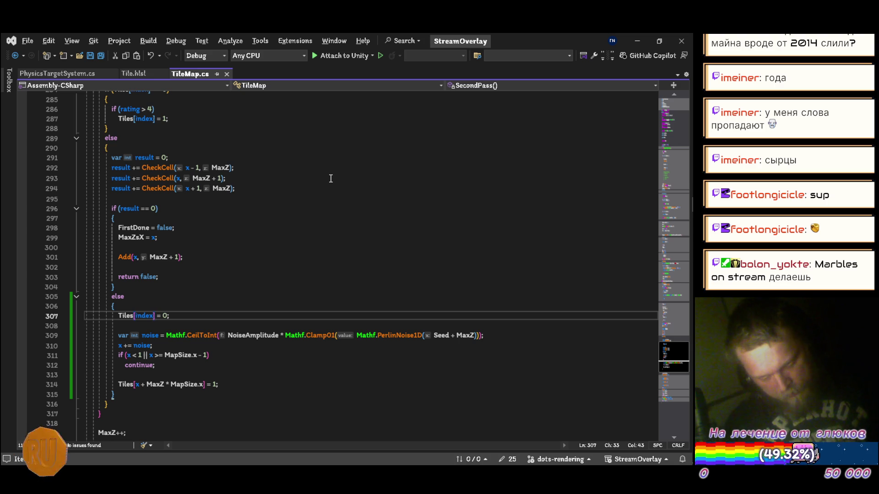
# Step: On line 309, replace Clamp01 with Mathf.Clamp(..., -1f, 1f) and save
pyautogui.press('Down')
pyautogui.press('Down')
pyautogui.press('Right')
pyautogui.press('Right')
pyautogui.press('Right')
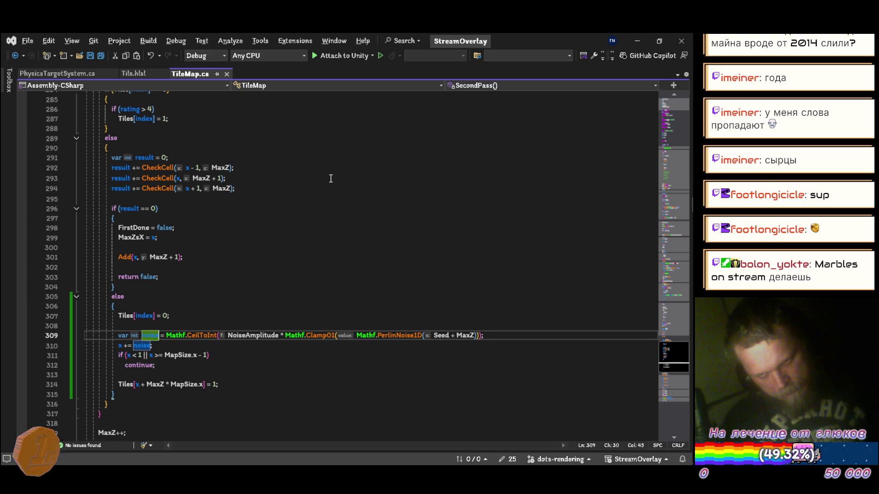
pyautogui.hotkey('ctrl', 'Right')
pyautogui.hotkey('ctrl', 'Right')
pyautogui.hotkey('ctrl', 'Right')
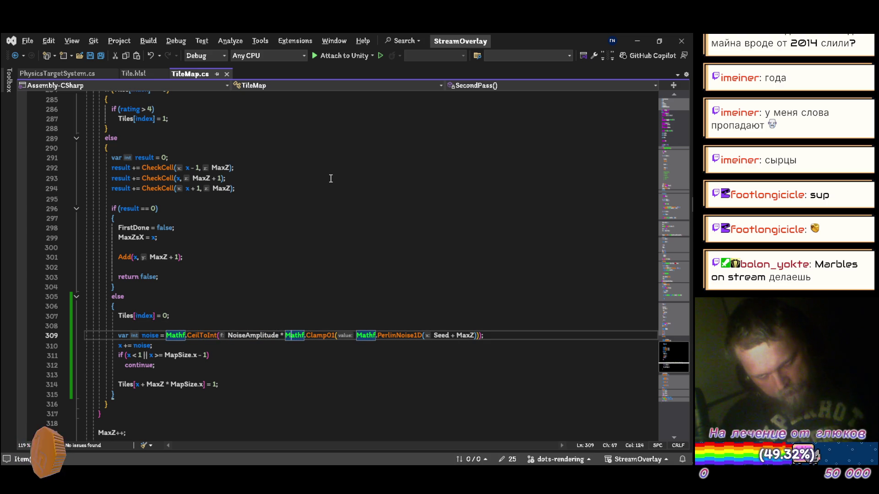
pyautogui.press('Right')
pyautogui.press('Right')
pyautogui.press('Right')
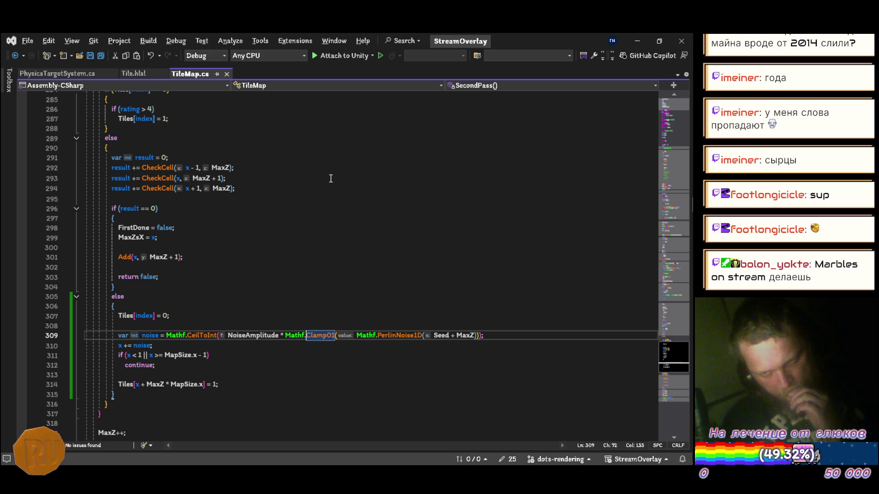
pyautogui.press('Right')
pyautogui.press('Right')
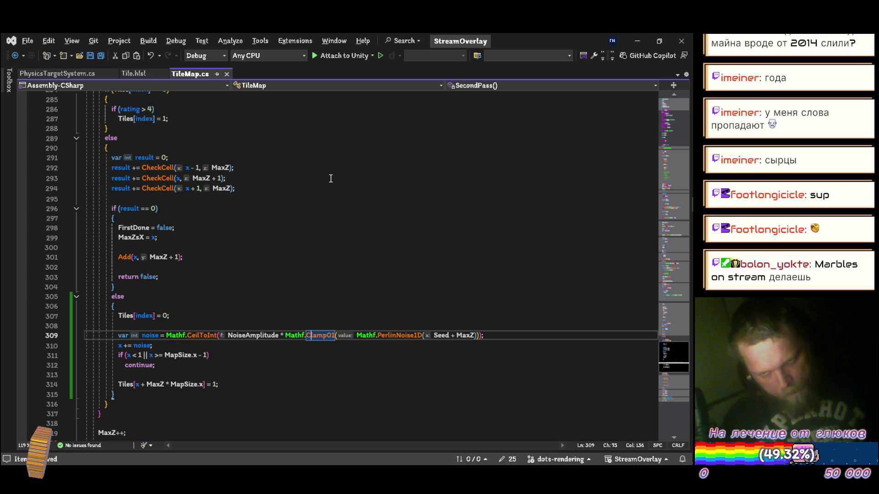
pyautogui.press('Delete')
pyautogui.press('Delete')
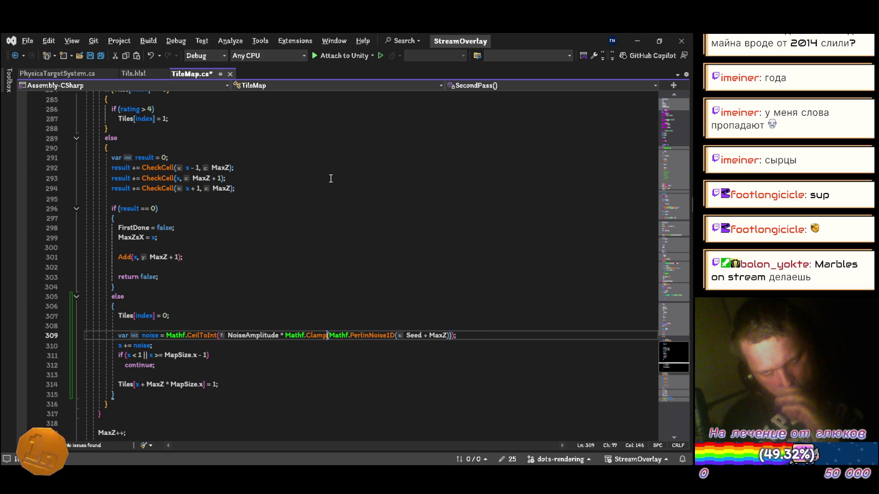
pyautogui.press('Right')
pyautogui.write('-1')
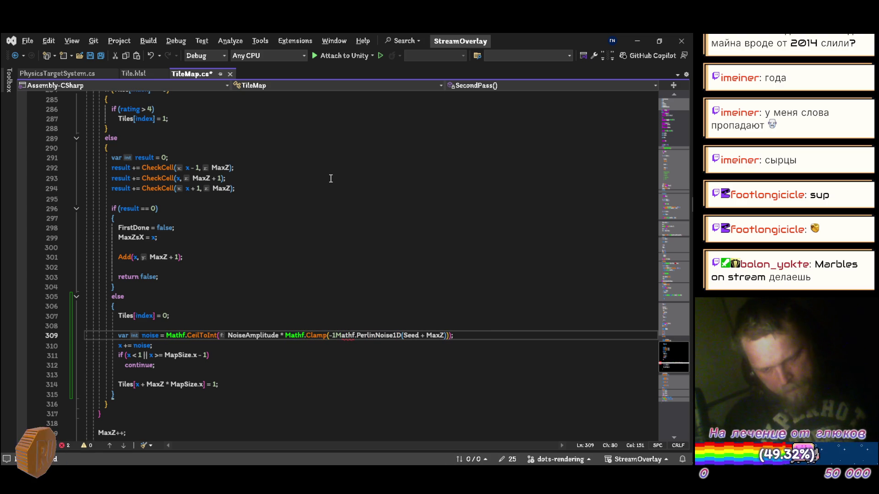
pyautogui.write('f, 1f')
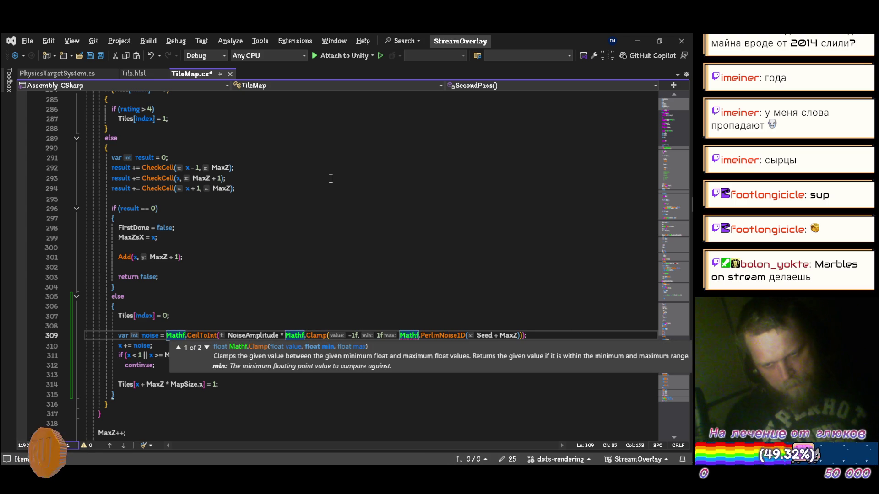
pyautogui.press('Left')
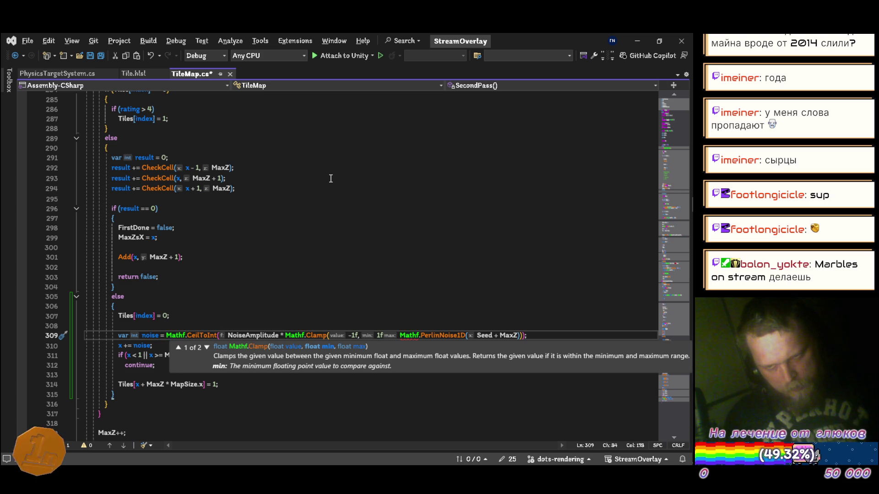
pyautogui.press('Left')
pyautogui.write('-')
pyautogui.press('Left')
pyautogui.press('Left')
pyautogui.press('Left')
pyautogui.press('Right')
pyautogui.press('BackSpace')
pyautogui.press('BackSpace')
pyautogui.press('BackSpace')
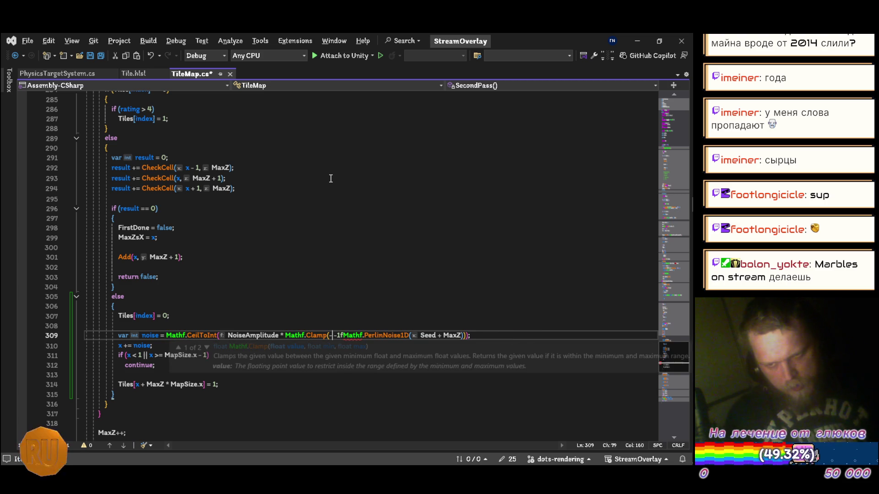
pyautogui.press('Delete')
pyautogui.press('Delete')
pyautogui.press('Delete')
pyautogui.press('Delete')
pyautogui.press('End')
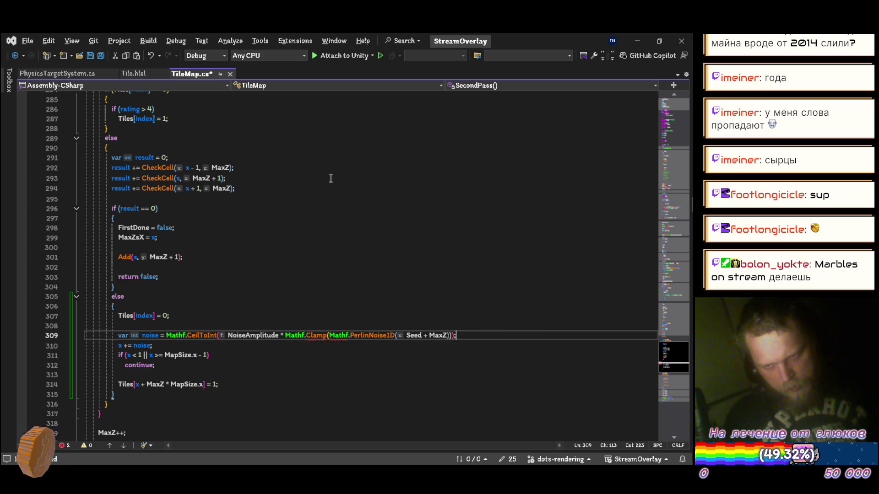
pyautogui.press('Left')
pyautogui.press('Left')
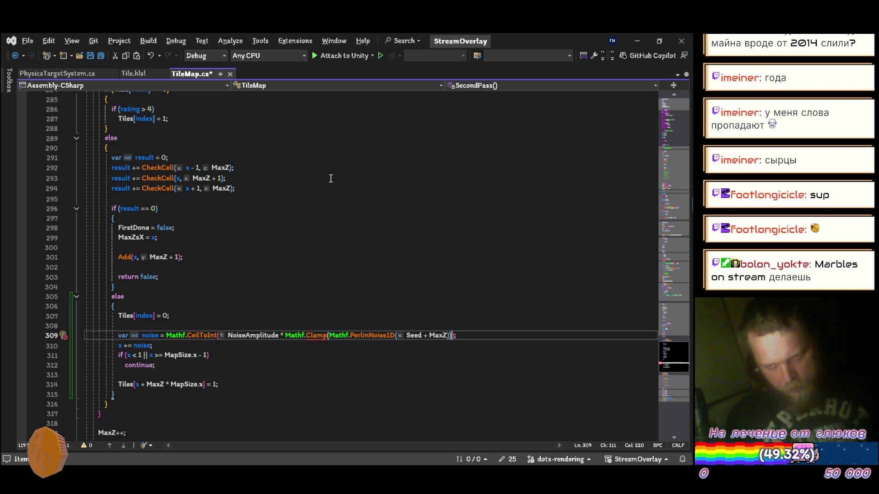
pyautogui.write(', -1')
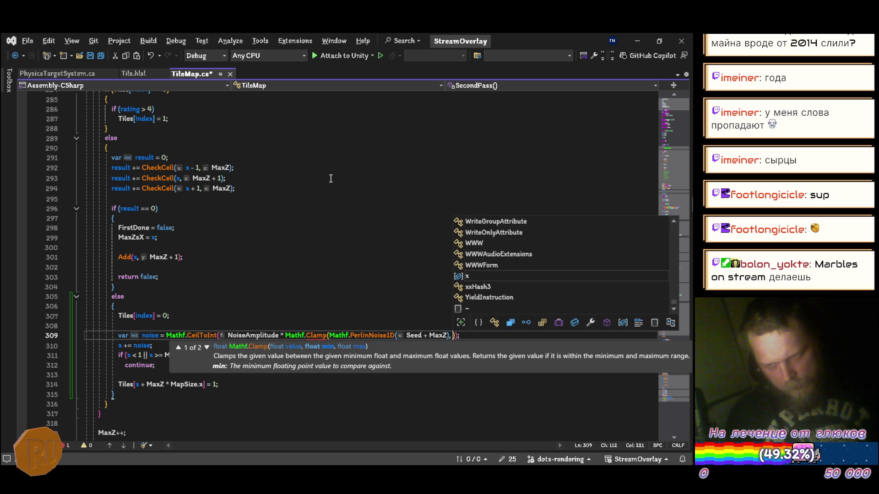
pyautogui.write('f, 1')
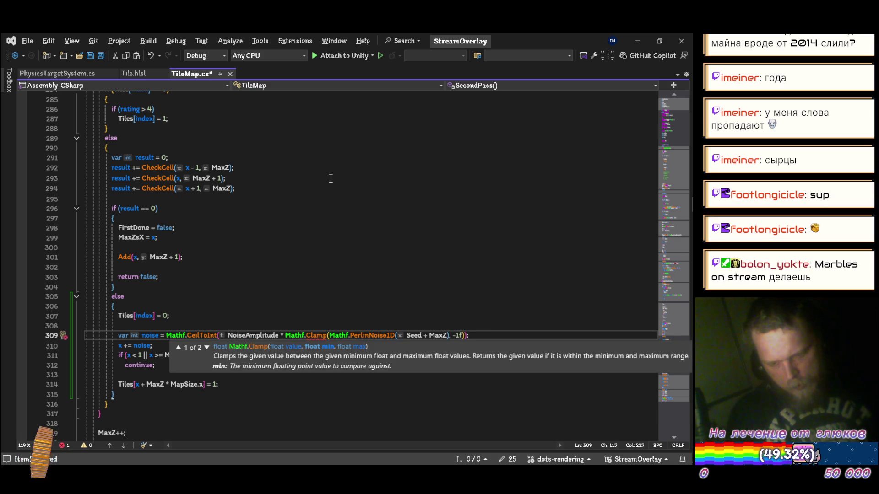
pyautogui.write('f')
pyautogui.hotkey('ctrl', 's')
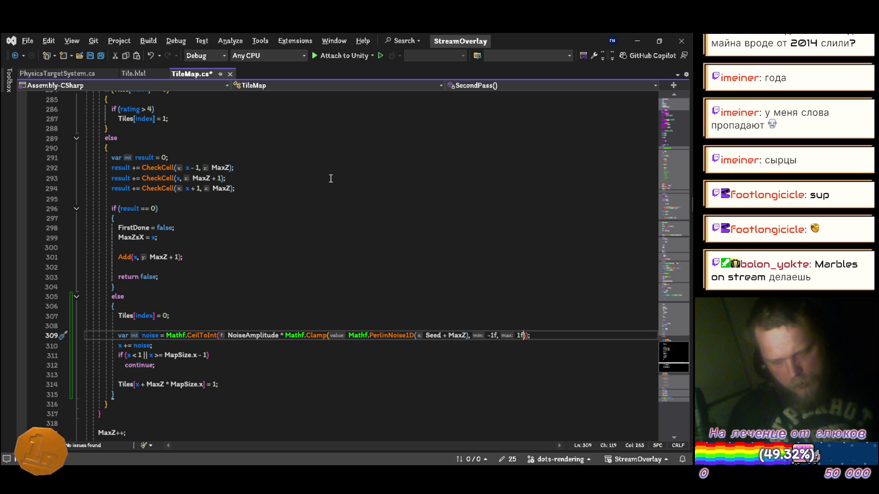
# Step: Subtract 0.5f from the PerlinNoise1D(Seed + MaxZ) sample inside the clamp
pyautogui.press('Left')
pyautogui.press('Left')
pyautogui.press('Left')
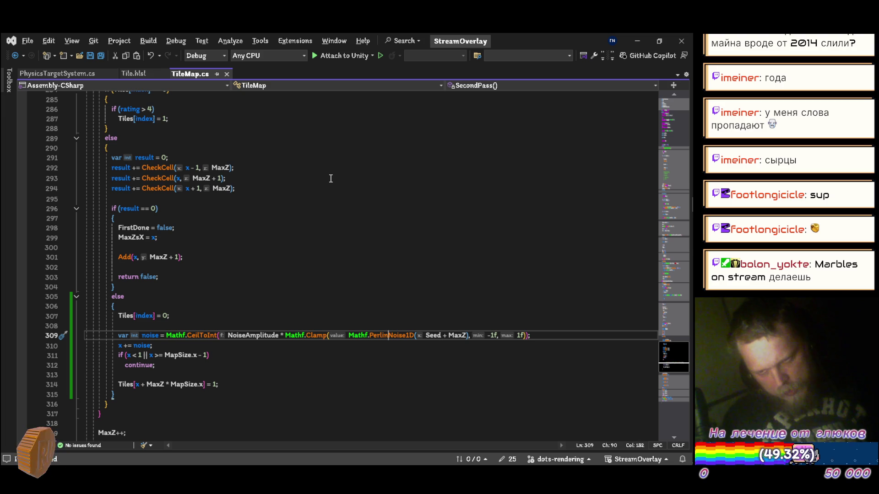
pyautogui.press('Right')
pyautogui.press('Right')
pyautogui.press('Right')
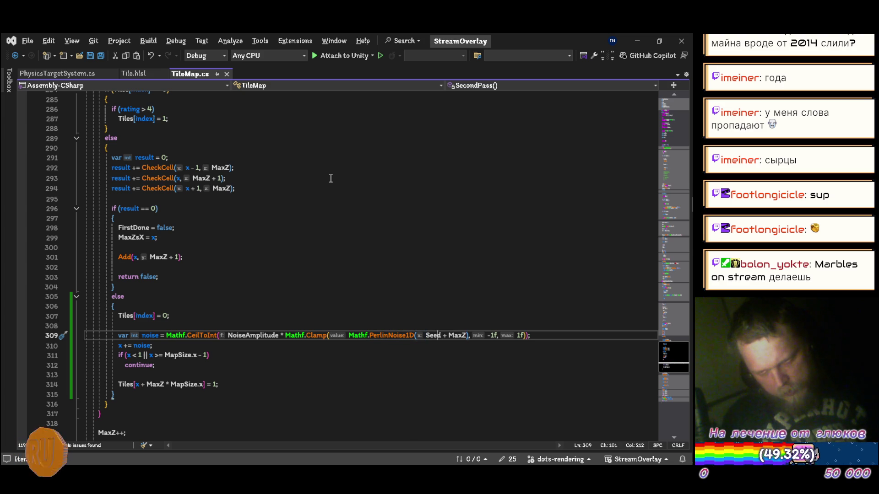
pyautogui.press('Right')
pyautogui.press('Right')
pyautogui.press('Right')
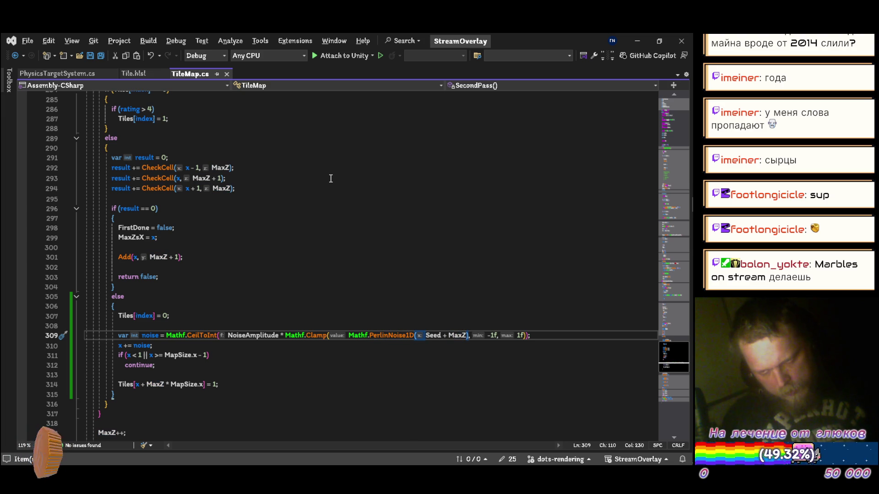
pyautogui.write('- 0.5f')
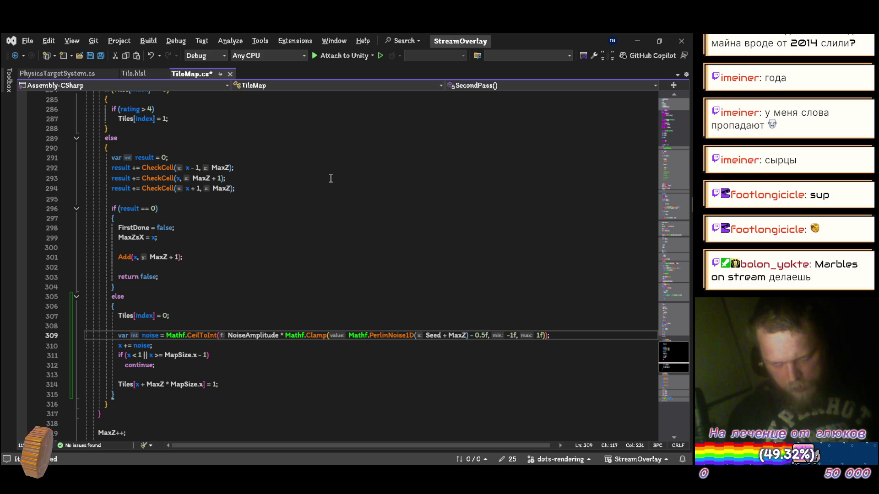
# Step: Wrap the noise as (PerlinNoise1D(Seed + MaxZ) - 0.5f) * 2f inside the clamp and save
pyautogui.press('Left')
pyautogui.press('Left')
pyautogui.press('Left')
pyautogui.hotkey('ctrl', 'Left')
pyautogui.hotkey('ctrl', 'Left')
pyautogui.hotkey('ctrl', 'Left')
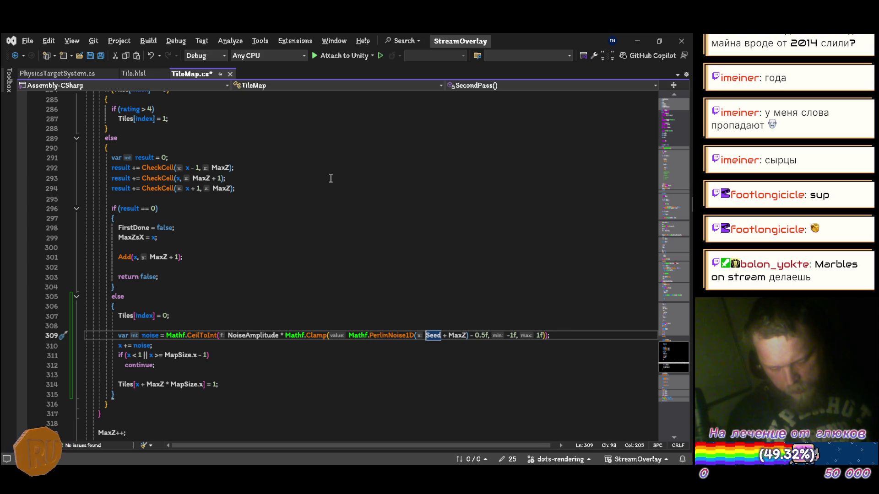
pyautogui.write('(')
pyautogui.hotkey('ctrl', 'Right')
pyautogui.hotkey('ctrl', 'Right')
pyautogui.hotkey('ctrl', 'Right')
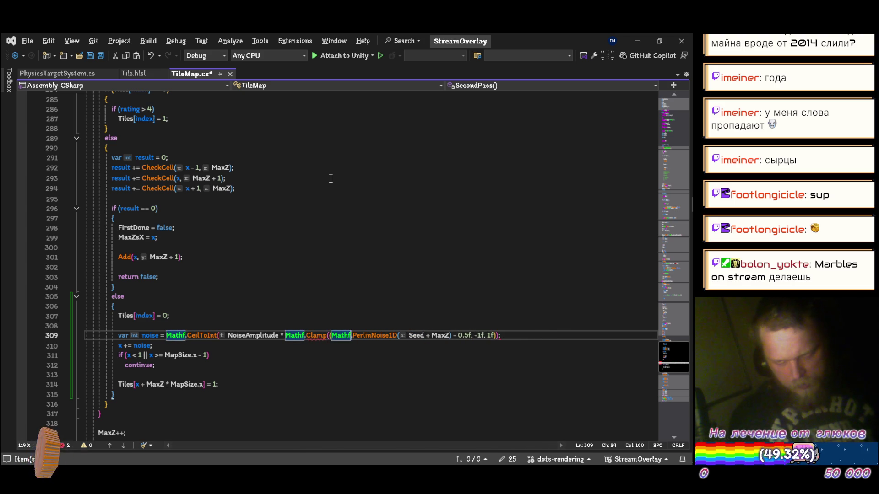
pyautogui.write(') * 2f')
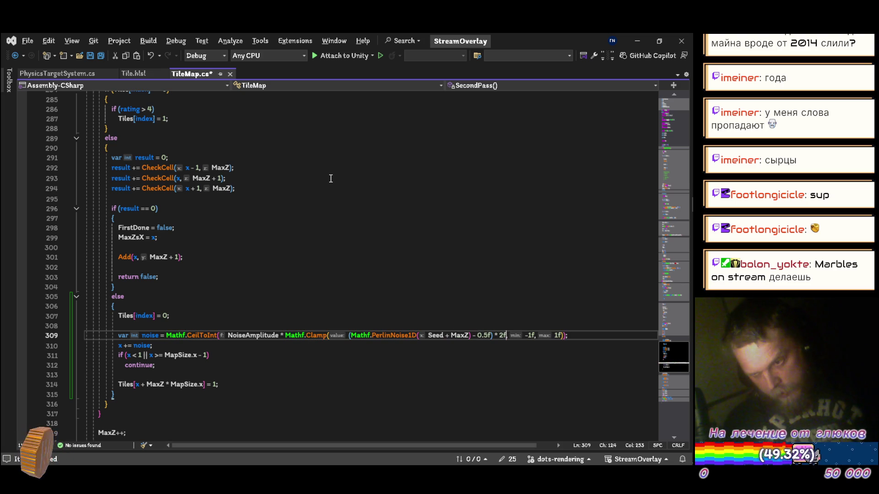
pyautogui.hotkey('ctrl', 's')
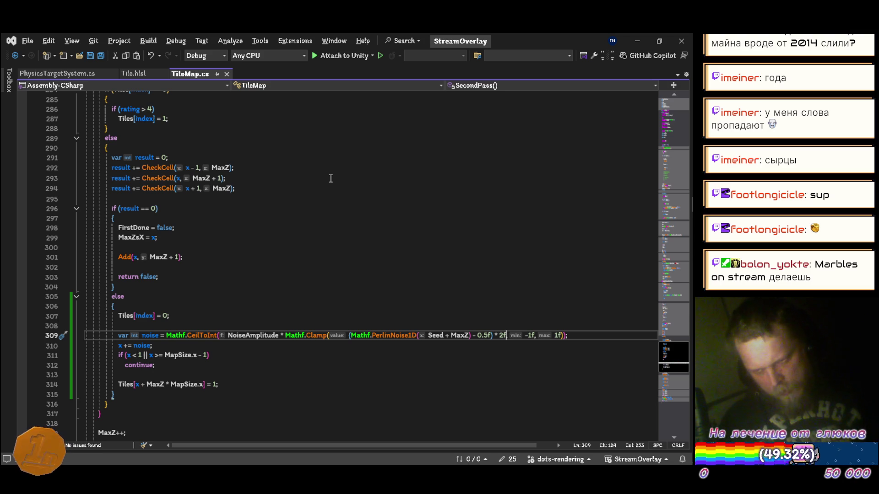
pyautogui.hotkey('alt', 'Tab')
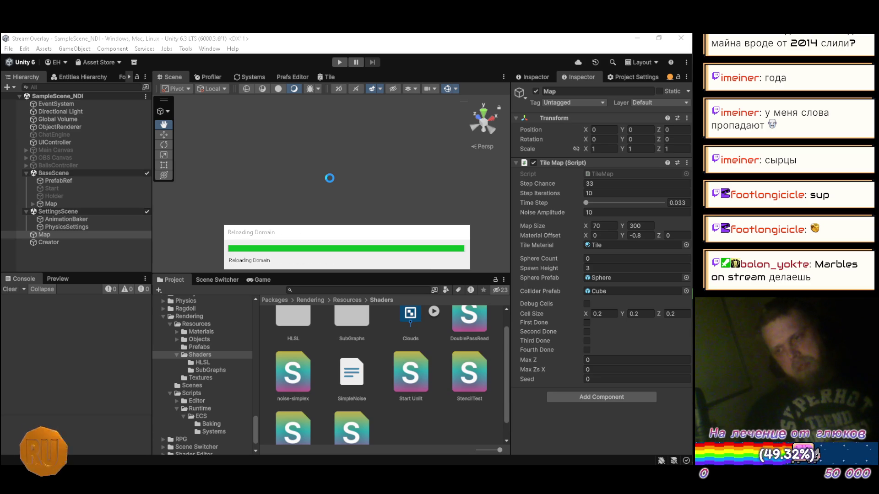
# Step: Bring the YouTube Music browser window in front of Unity
pyautogui.hotkey('alt', 'Tab')
pyautogui.hotkey('alt', 'Tab')
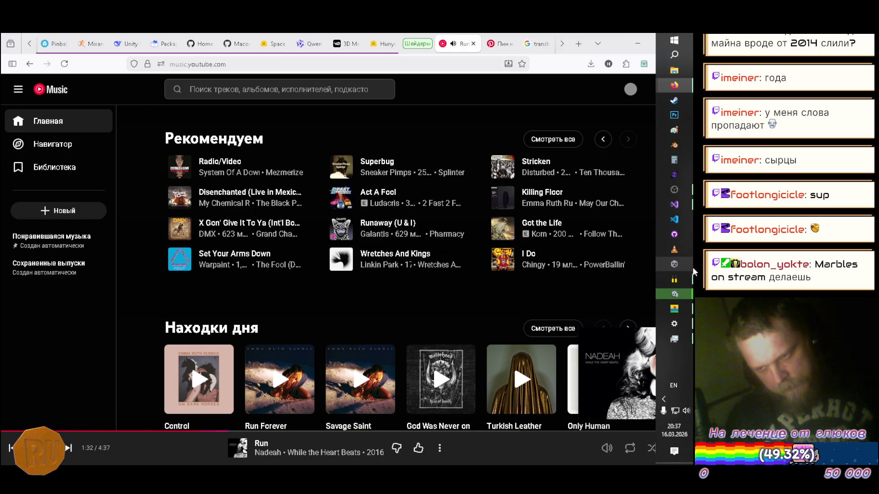
# Step: In YouTube Music, queue Paramore's Ignorance to play next and skip to it
pyautogui.scroll(5, 471, 164)
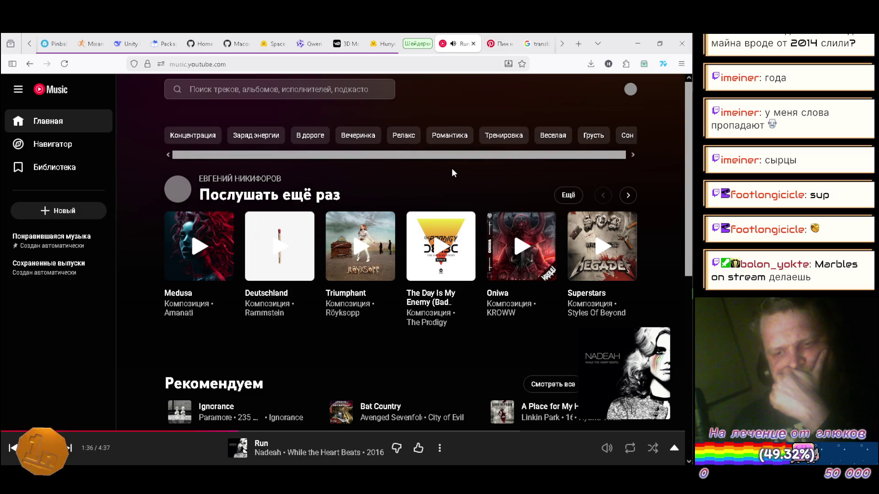
pyautogui.scroll(-2, 451, 169)
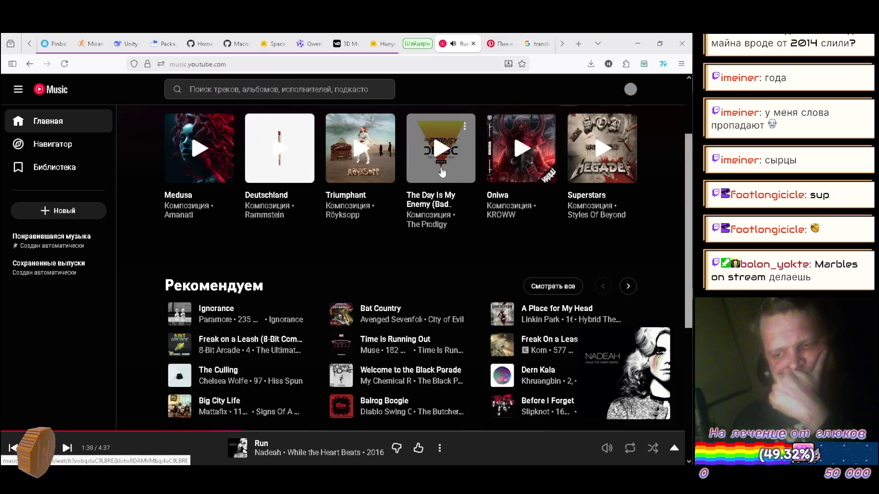
pyautogui.click(303, 315)
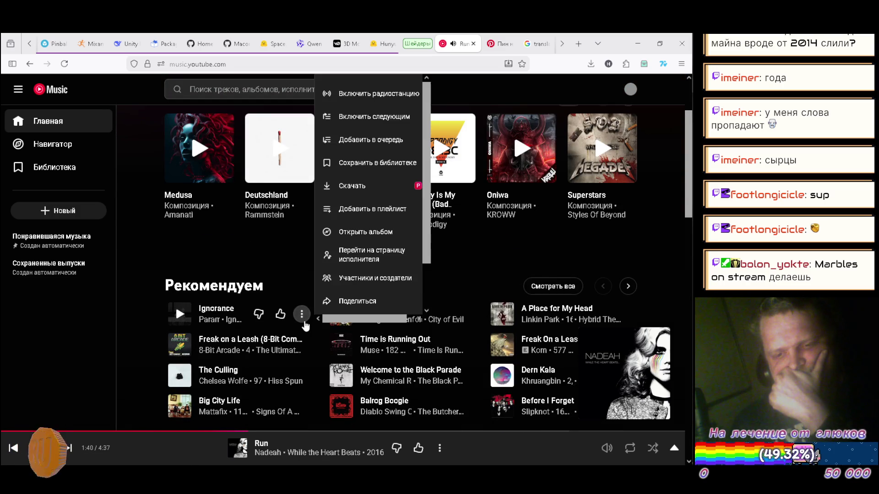
pyautogui.click(385, 118)
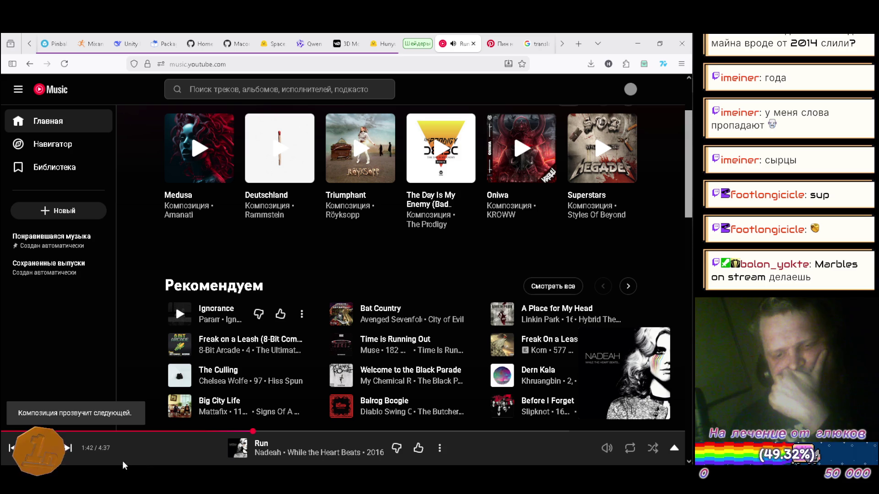
pyautogui.click(69, 448)
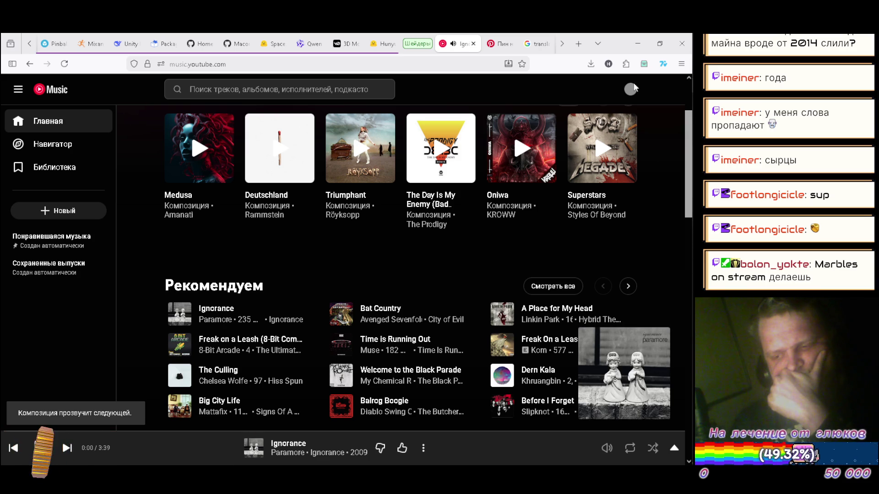
# Step: Back in Unity, run the scene at Noise Amplitude 10 to generate the tile map, then stop it
pyautogui.click(637, 43)
pyautogui.click(340, 62)
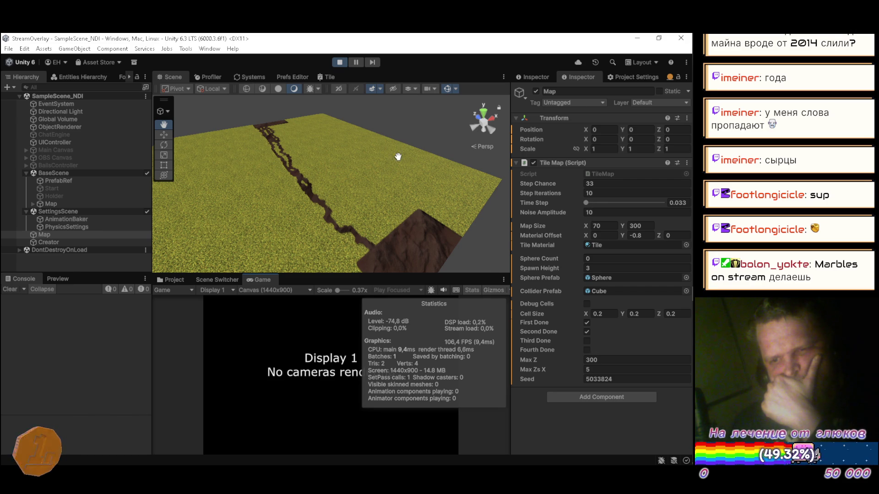
pyautogui.click(340, 62)
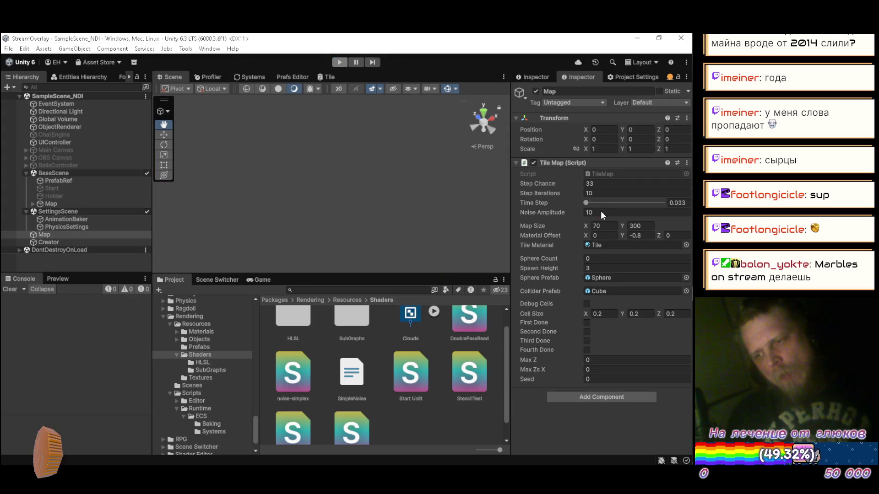
# Step: Set Noise Amplitude to 20, rerun the scene and view the narrower winding dirt path
pyautogui.click(603, 213)
pyautogui.write('20')
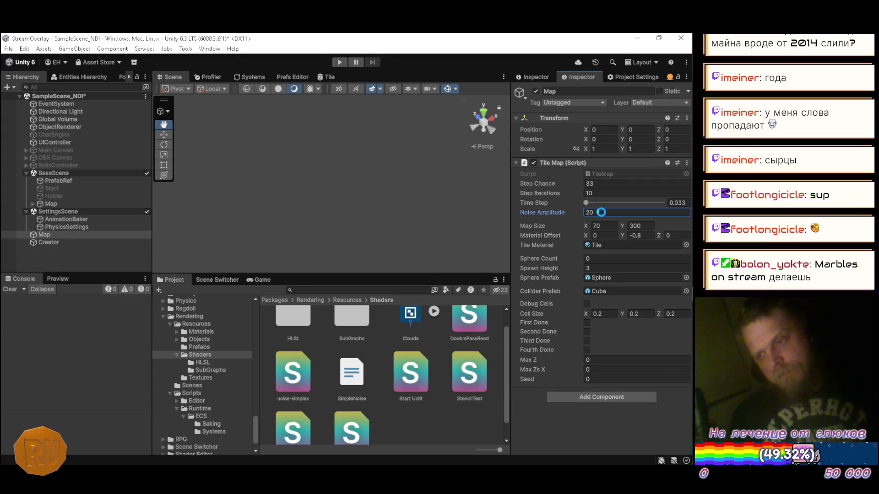
pyautogui.click(341, 62)
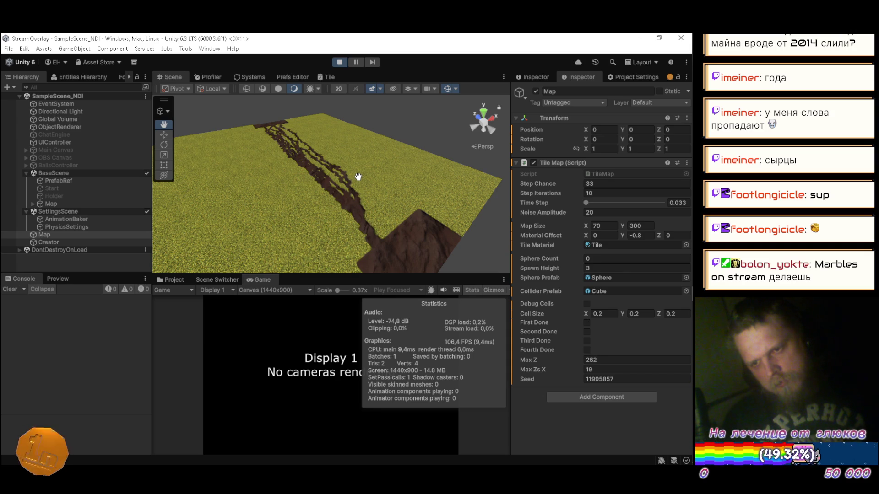
pyautogui.moveTo(410, 188)
pyautogui.mouseDown()
pyautogui.moveTo(233, 196)
pyautogui.moveTo(339, 212)
pyautogui.moveTo(326, 196)
pyautogui.mouseUp()
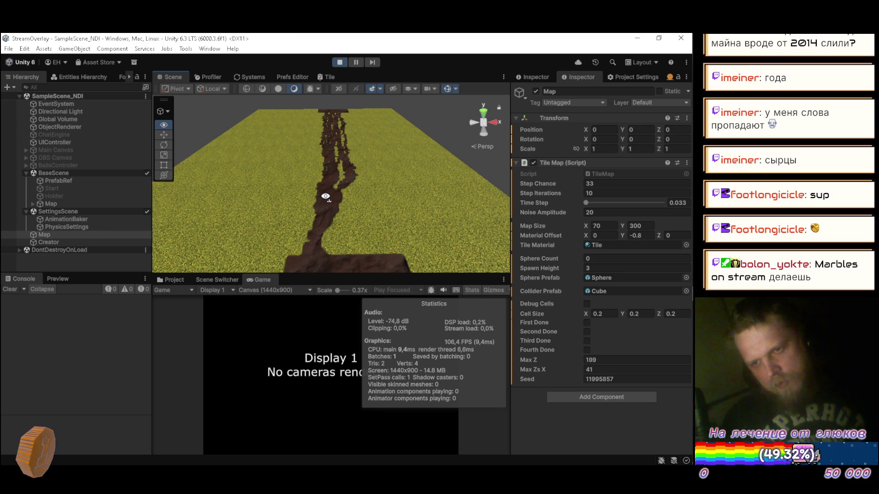
pyautogui.moveTo(325, 196); pyautogui.dragTo(328, 192)
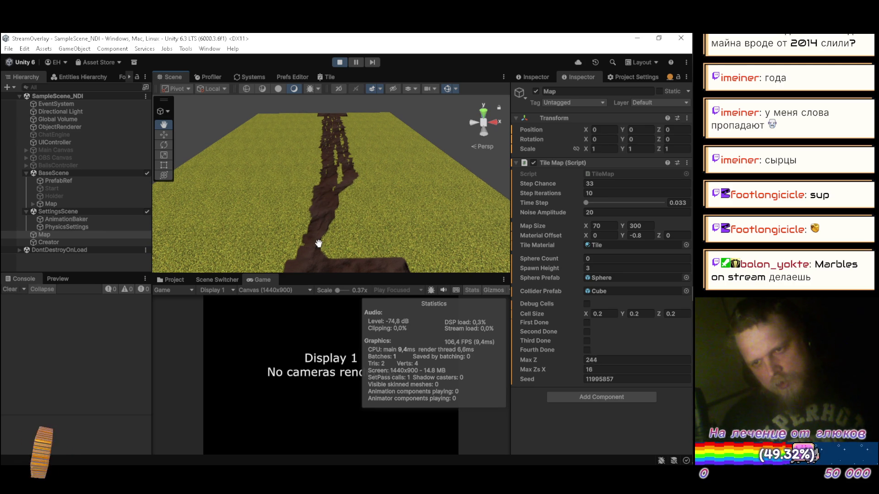
pyautogui.click(606, 195)
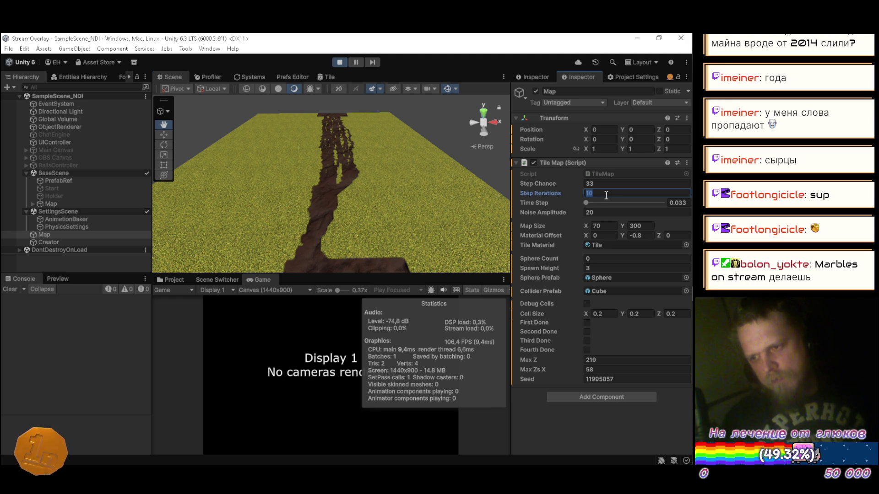
# Step: Try Step Iterations at 50 on the running tile map
pyautogui.write('40')
pyautogui.press('BackSpace')
pyautogui.press('BackSpace')
pyautogui.write('50')
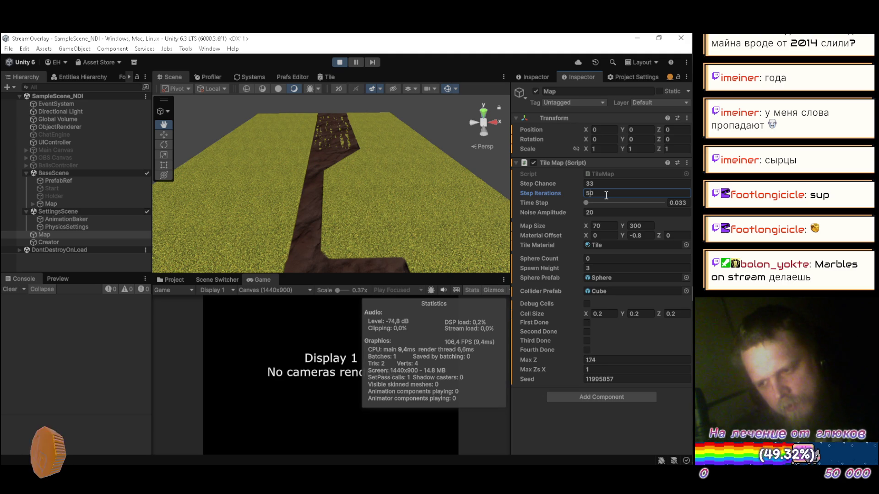
# Step: Restore Step Iterations to 10, stop the scene and return to TileMap.cs in Visual Studio
pyautogui.press('BackSpace')
pyautogui.write('1')
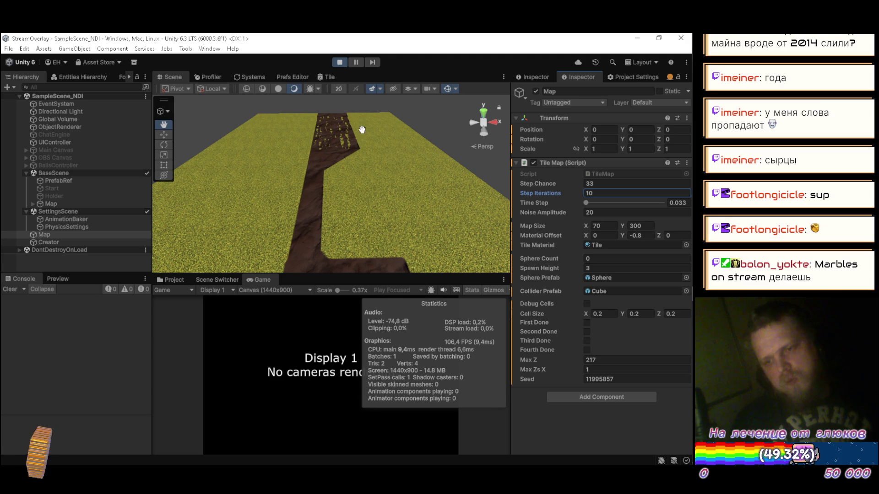
pyautogui.click(340, 63)
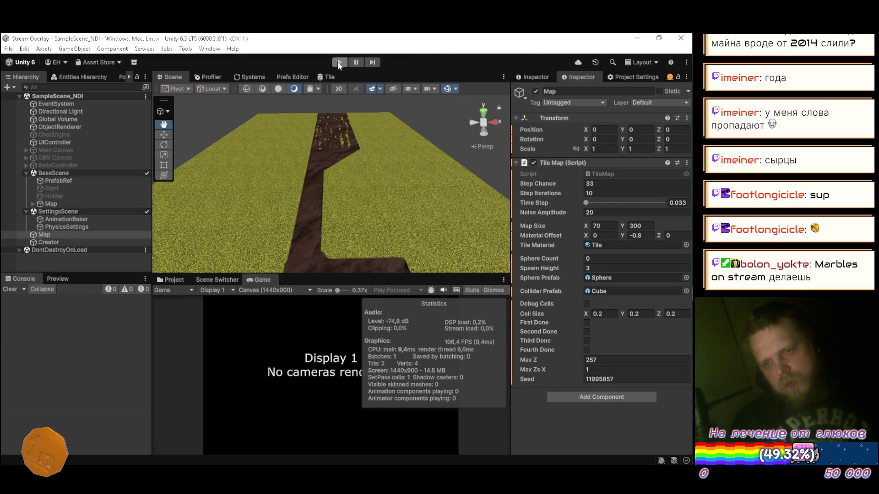
pyautogui.hotkey('alt', 'Tab')
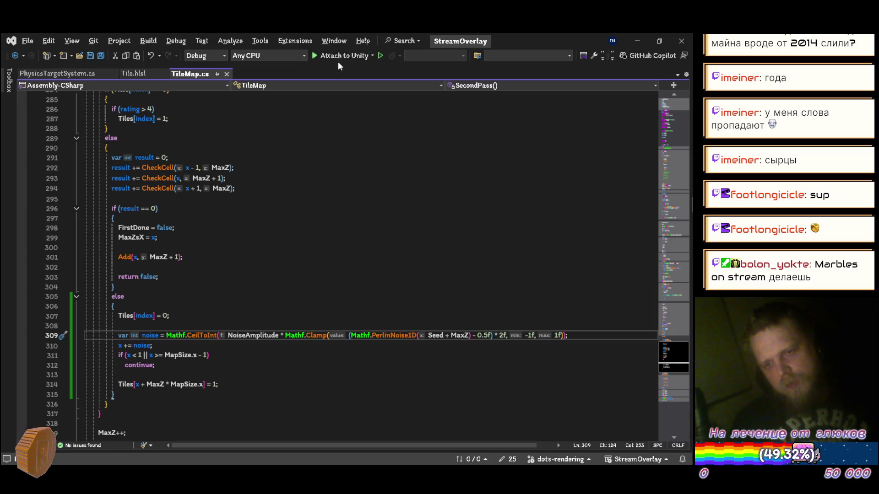